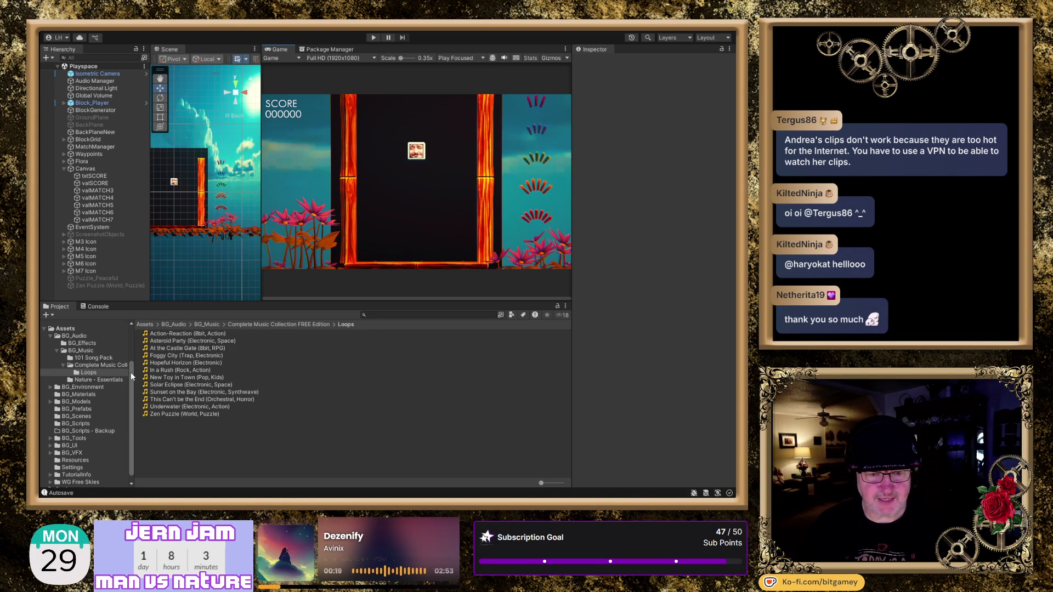
Browse the 101 Song Pack and the Complete Music Collection FREE Edition music loop folders
click(82, 358)
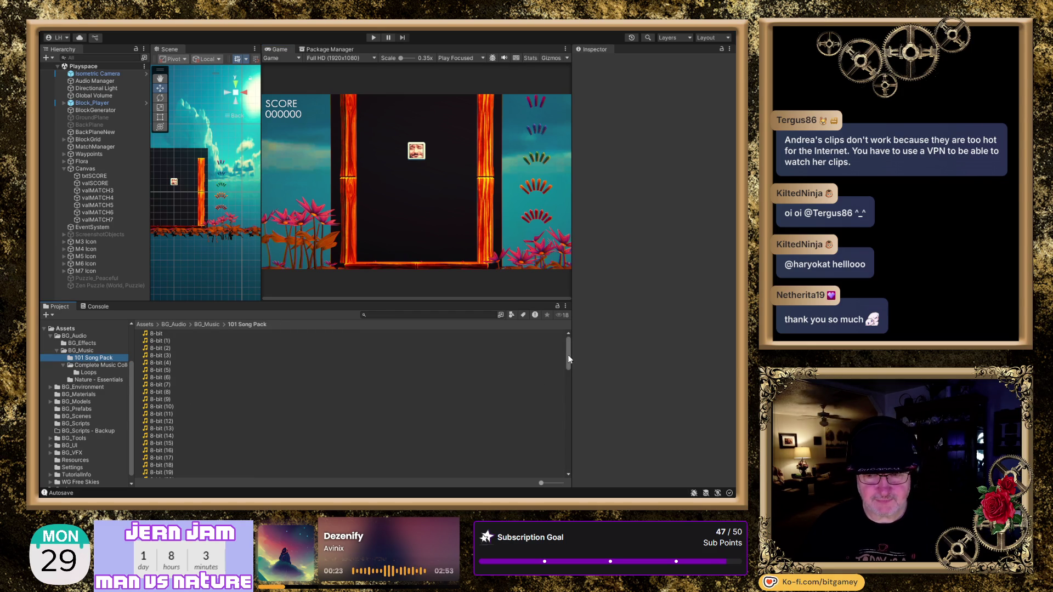
mouse_move(568, 359)
mouse_down()
mouse_move(553, 469)
mouse_move(548, 345)
mouse_up()
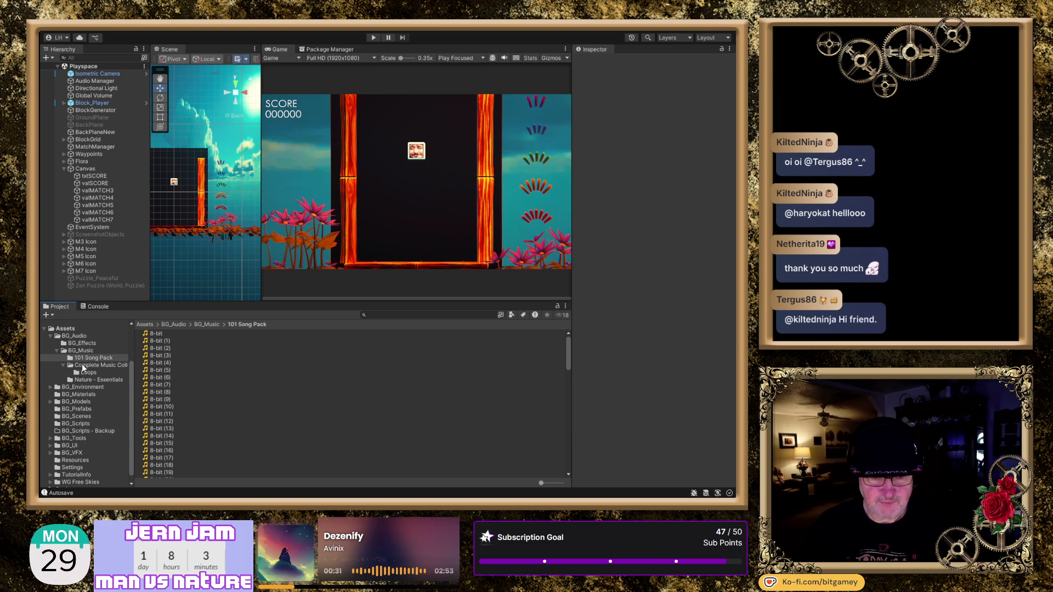
click(81, 363)
click(88, 373)
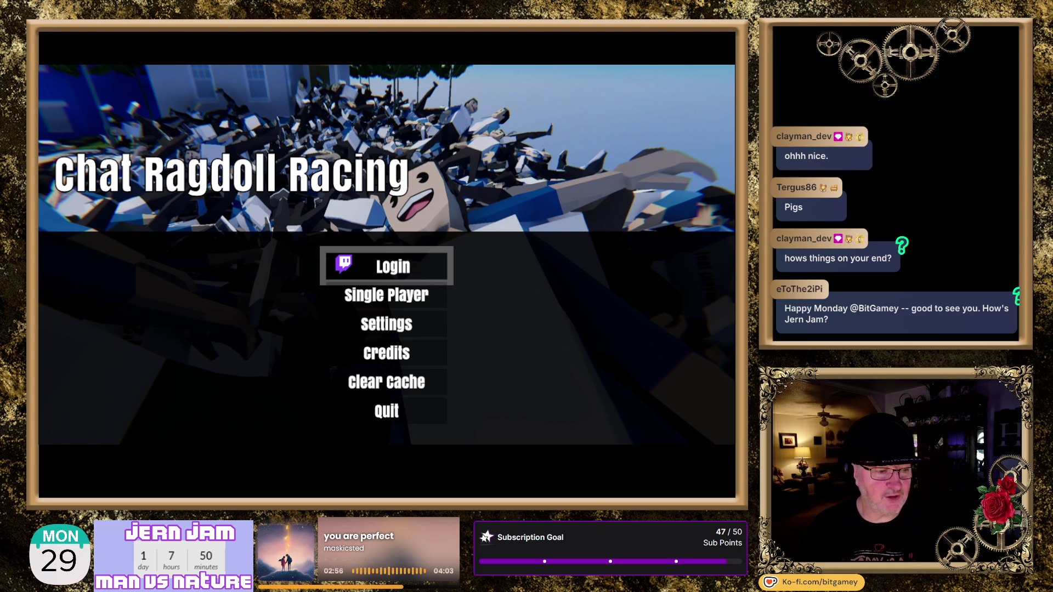
Log in to Chat Ragdoll Racing with the Twitch streaming account
click(387, 273)
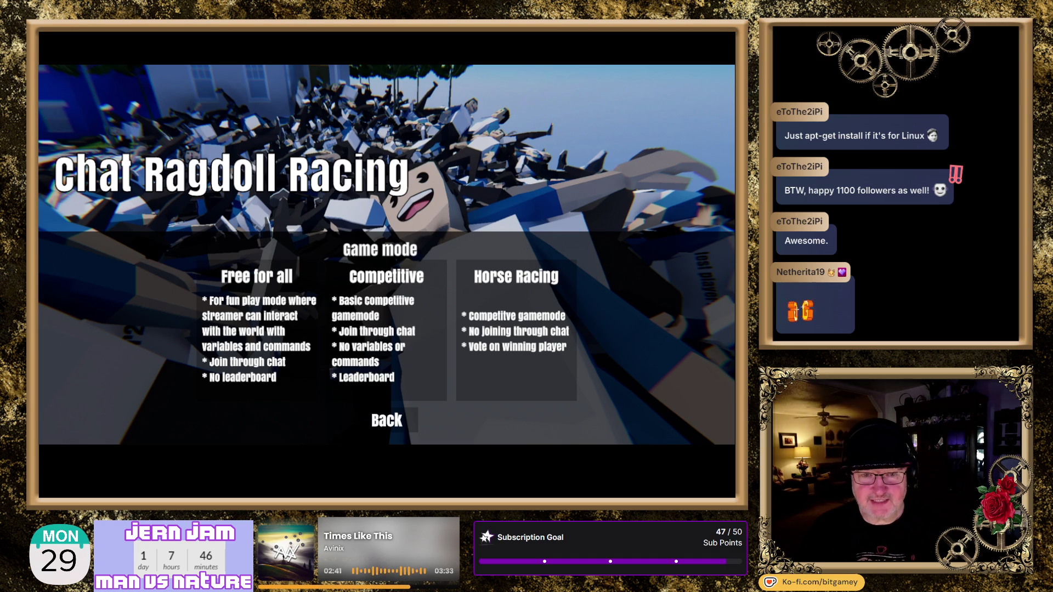
Pick the Free for all game mode to reach Level Selection
click(279, 328)
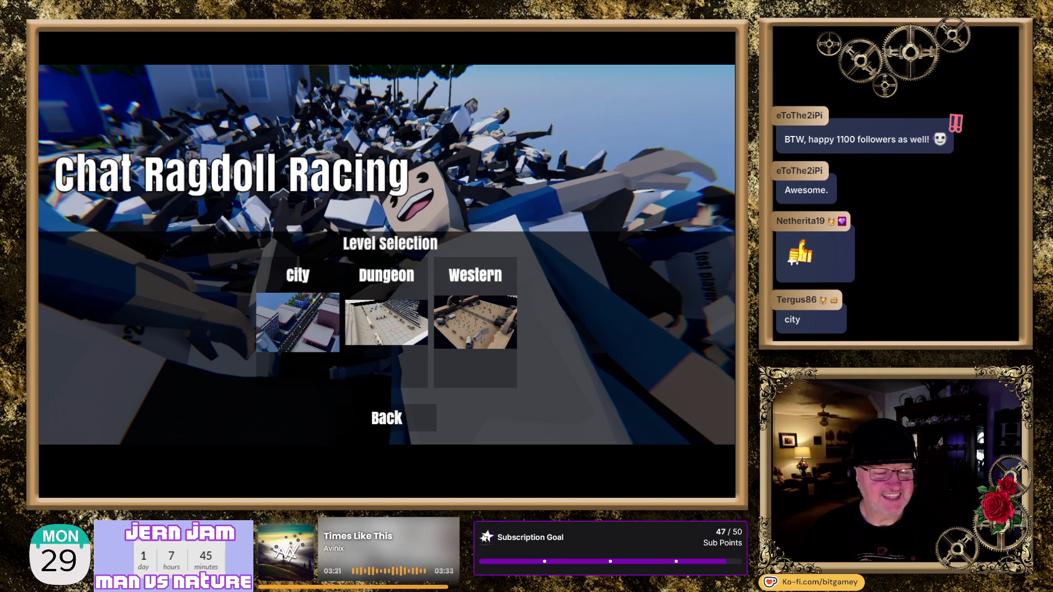
Start a race on the City level using the pig skin
click(283, 316)
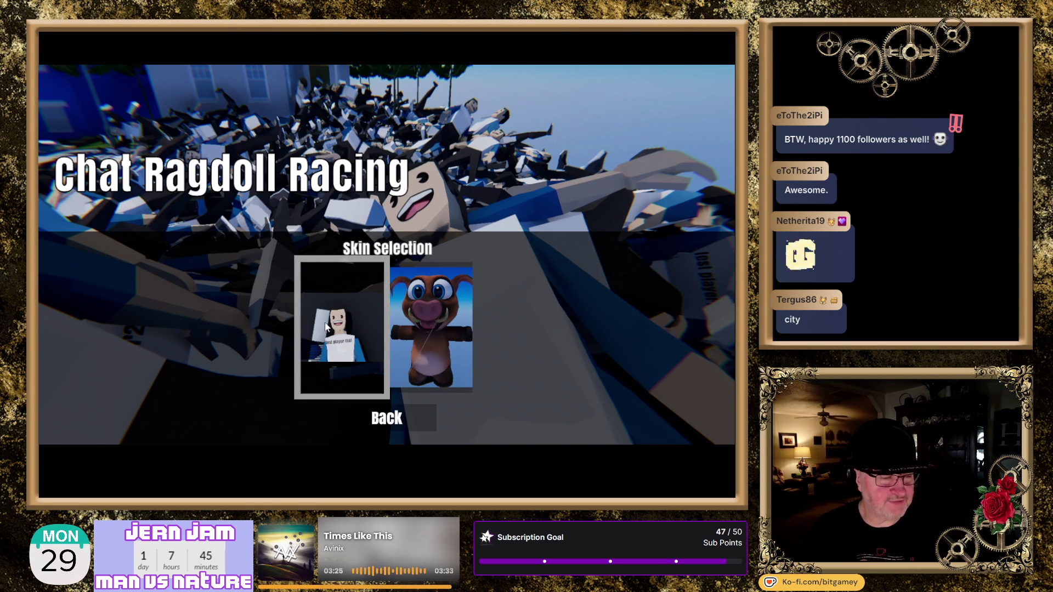
click(460, 310)
click(445, 309)
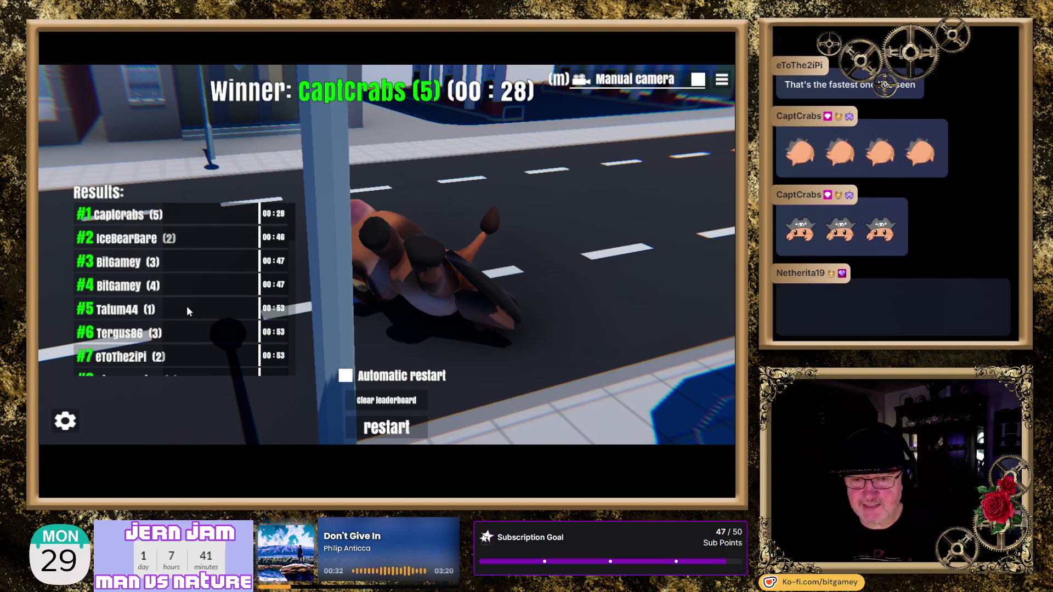
Scroll the City race results down to the last finishers, #34–#40, then leave the game
scroll(186, 310, down, 2)
scroll(185, 289, down, 4)
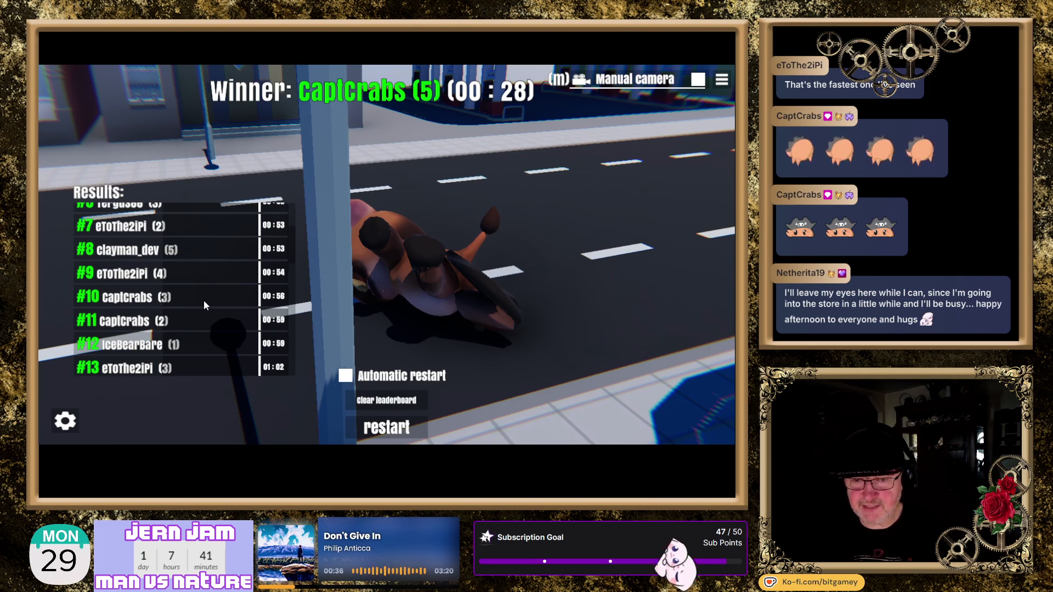
scroll(212, 292, down, 2)
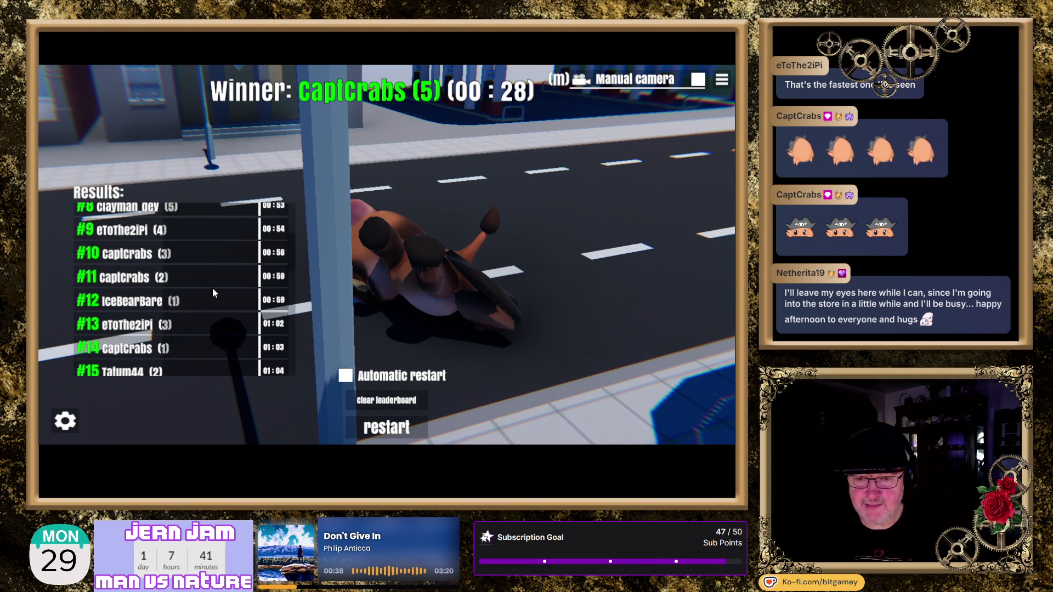
scroll(213, 291, down, 6)
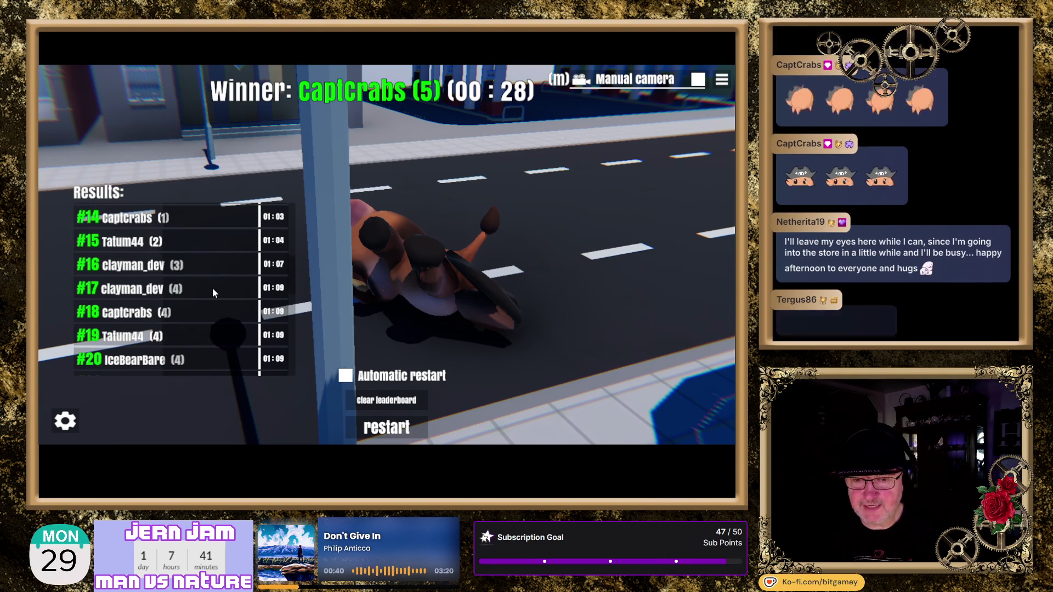
scroll(212, 290, down, 7)
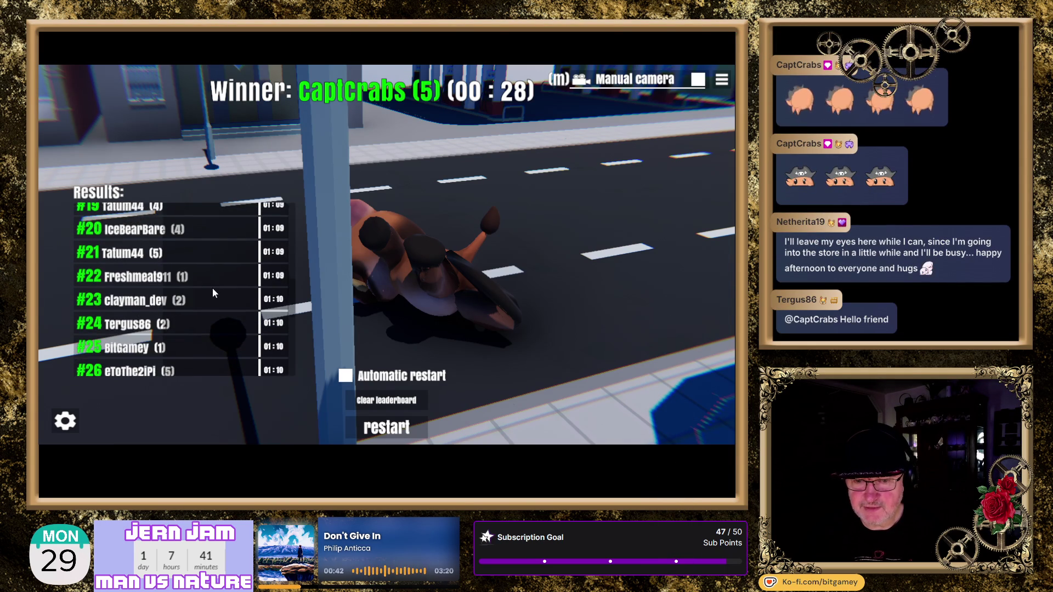
scroll(213, 290, down, 8)
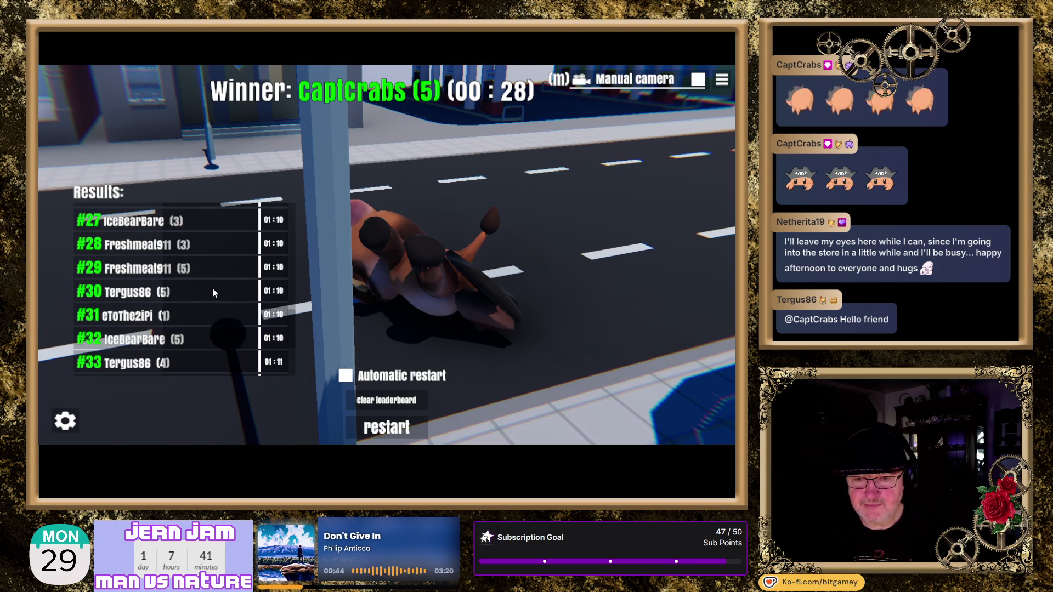
scroll(212, 288, down, 5)
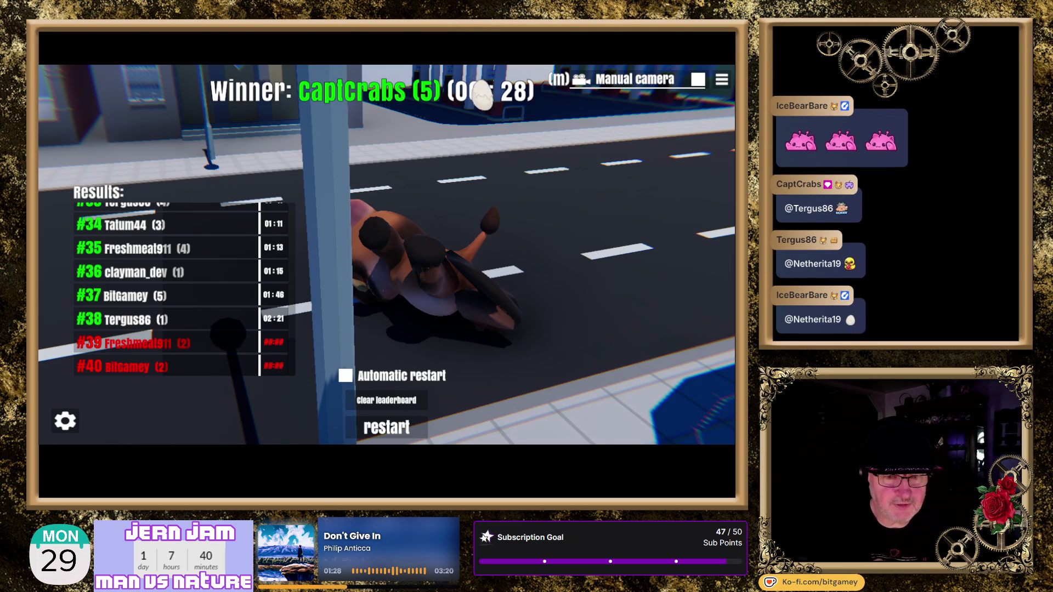
key(alt+Tab)
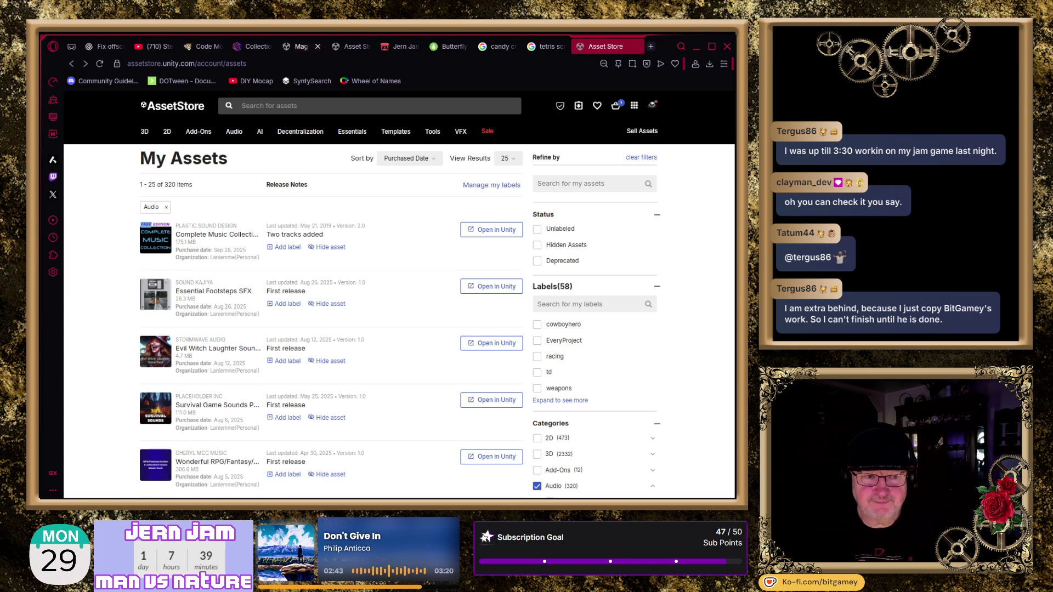
Return from the browser's Asset Store account page to the Unity Editor
mouse_move(234, 132)
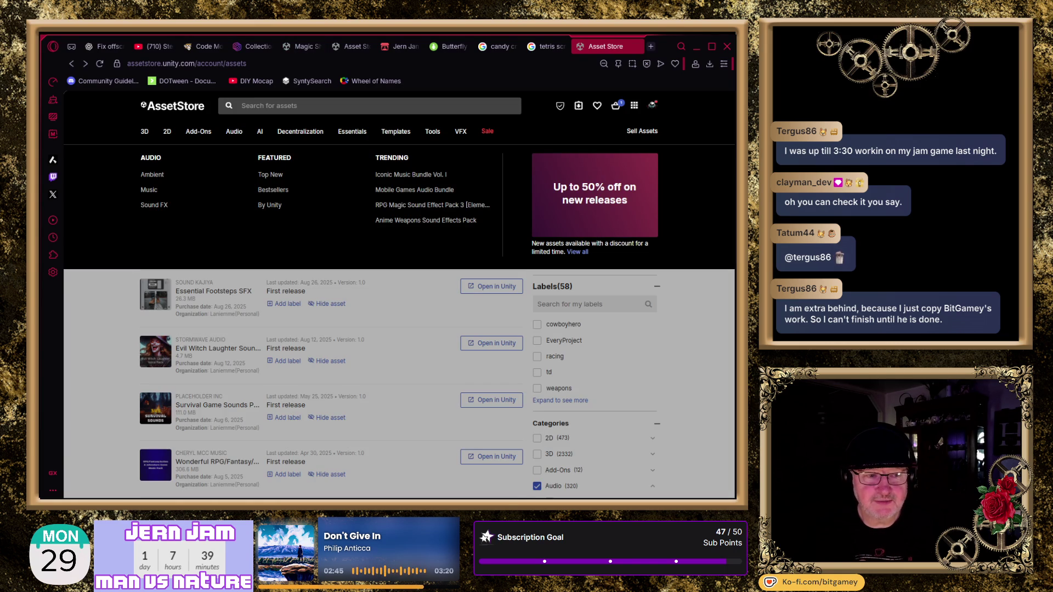
key(alt+Tab)
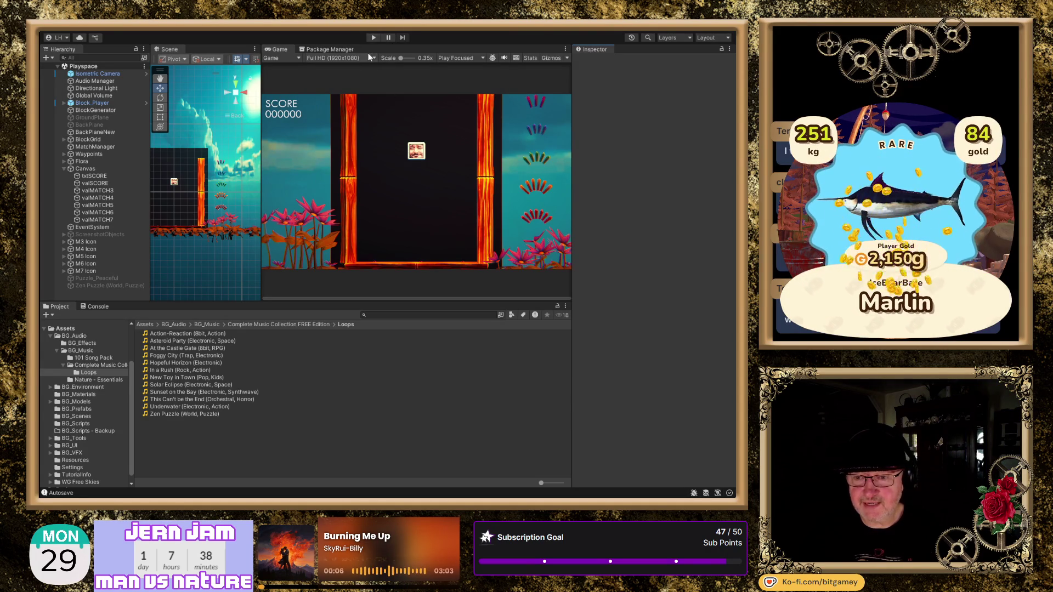
Switch the Game view from Play Focused to Play Maximized and start the playtest
click(461, 58)
click(461, 76)
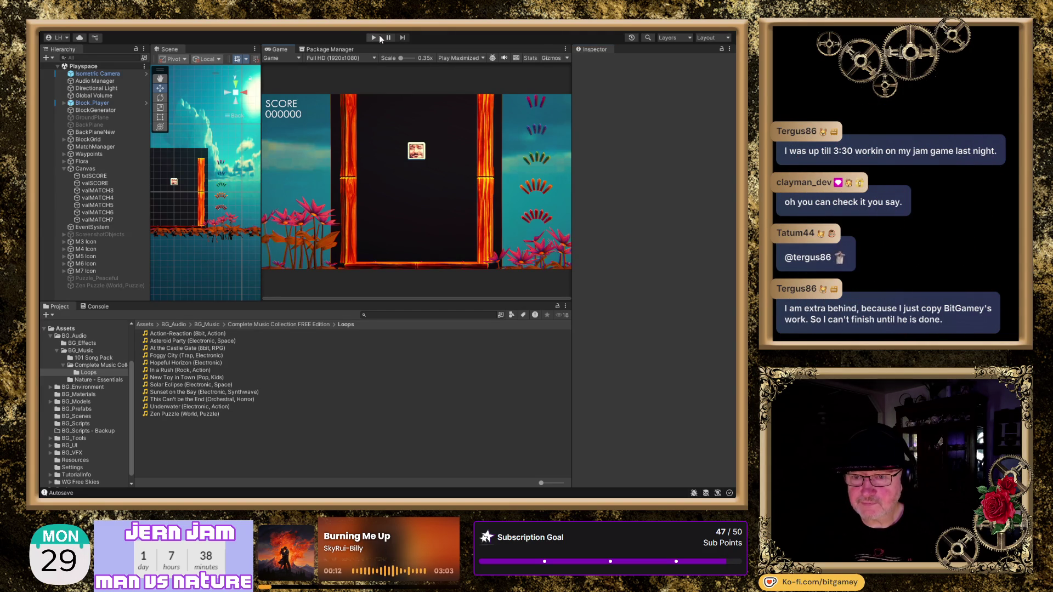
click(373, 37)
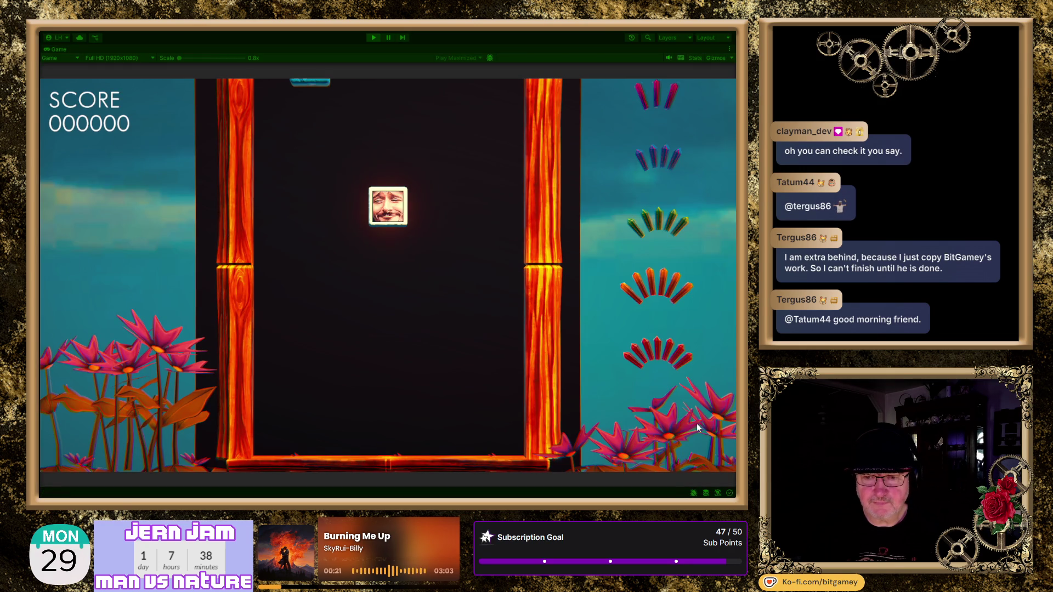
Steer the face tile left and right, pushing butterfly tiles into matching columns
key(Right)
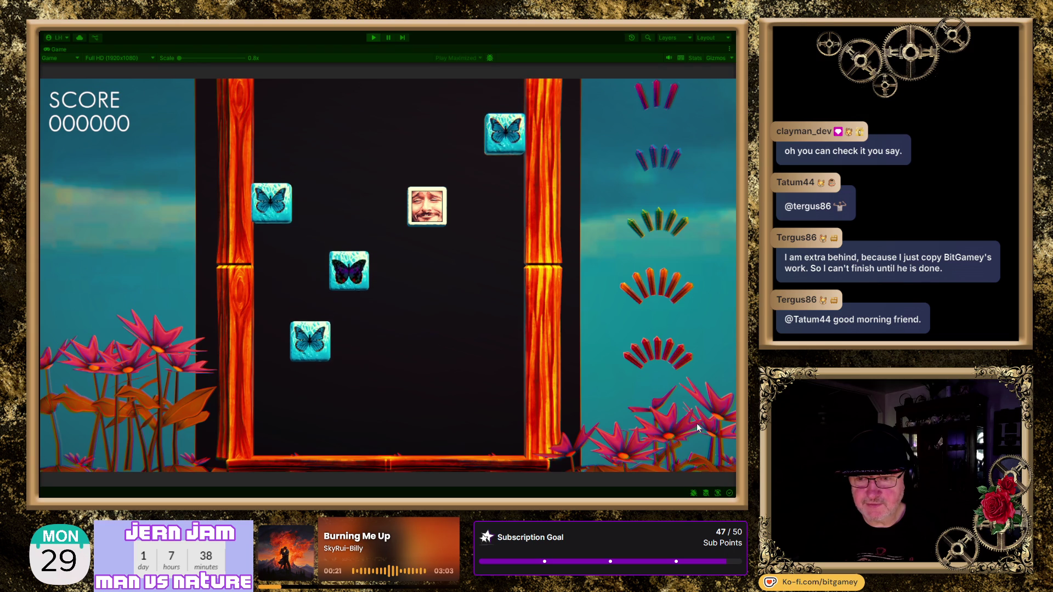
key(Left)
key(Left)
key(Left)
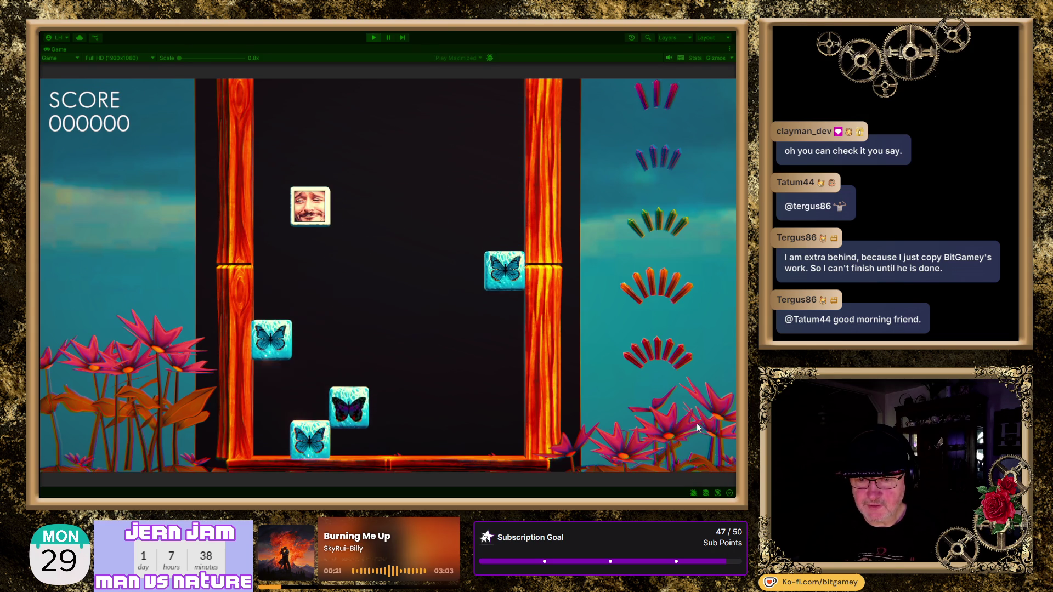
key(Right)
key(Right)
key(Left)
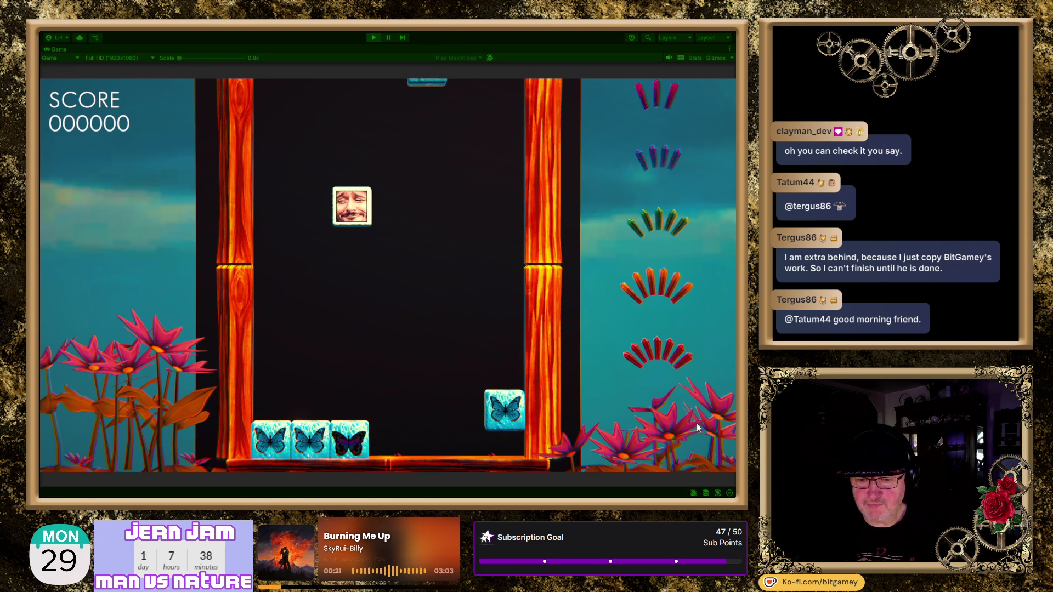
key(Right)
key(Up)
key(Right)
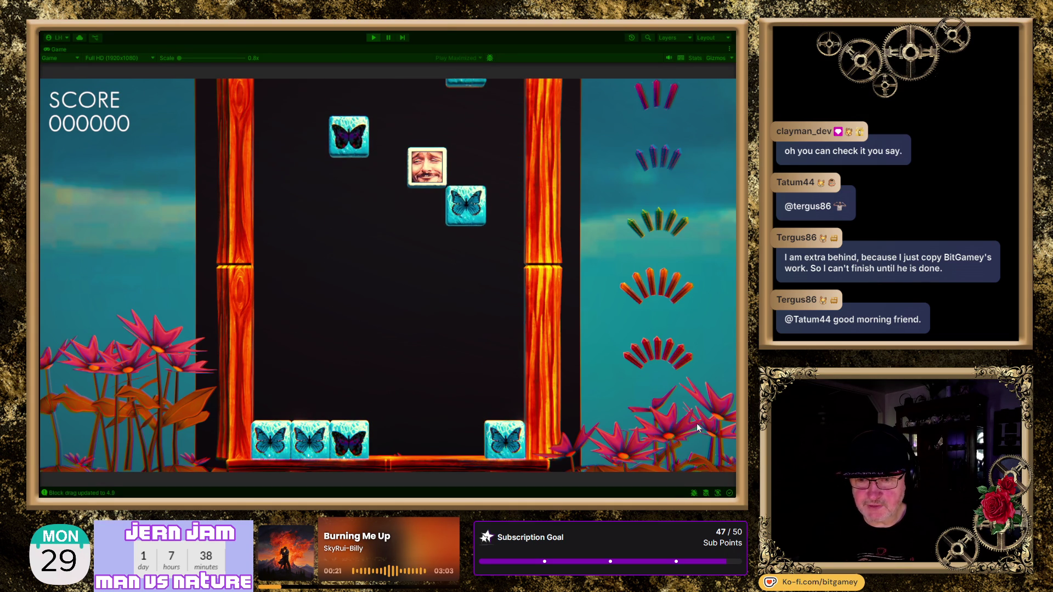
key(Right)
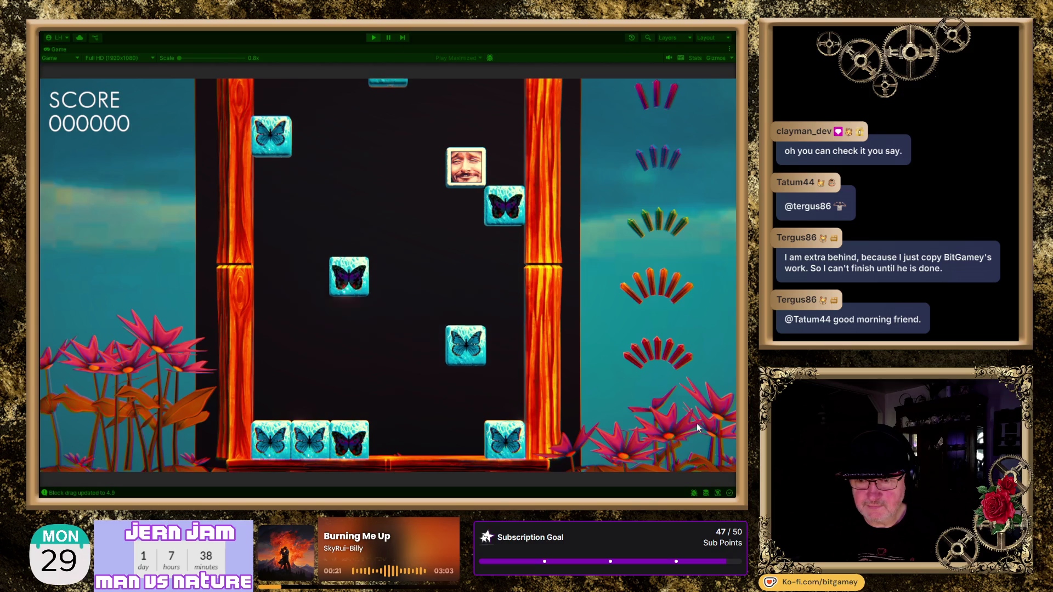
key(Left)
key(Left)
key(Left)
key(Left)
key(Right)
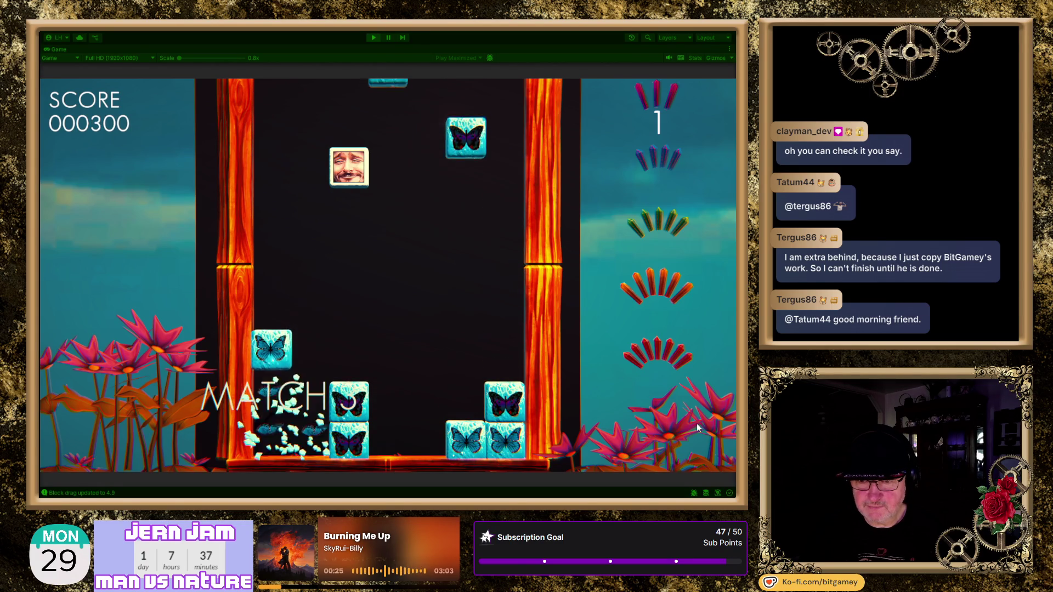
key(Left)
key(Left)
key(Right)
key(Left)
key(Left)
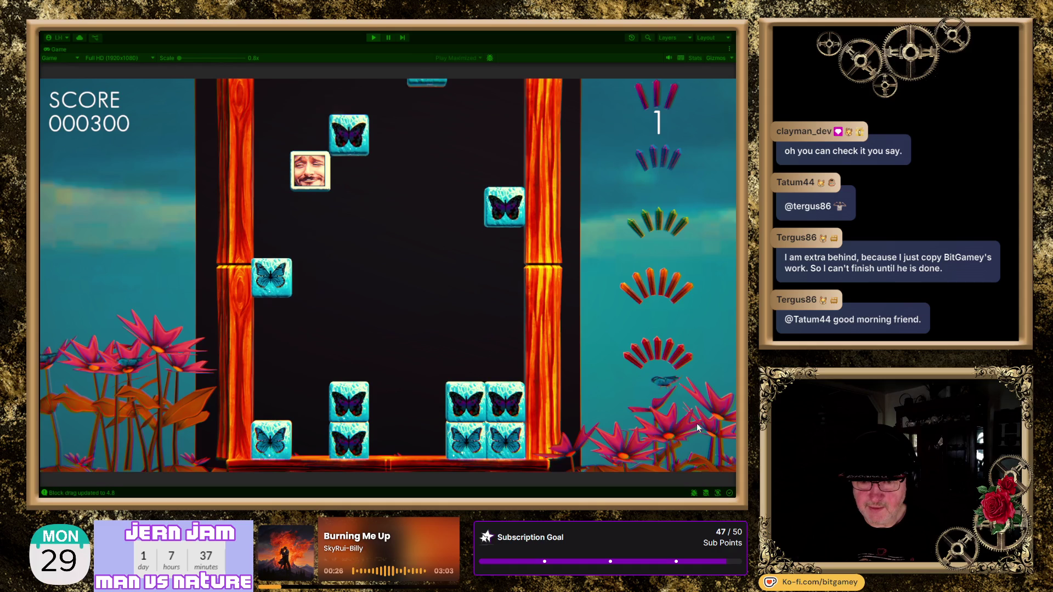
key(Right)
key(Right)
key(Right)
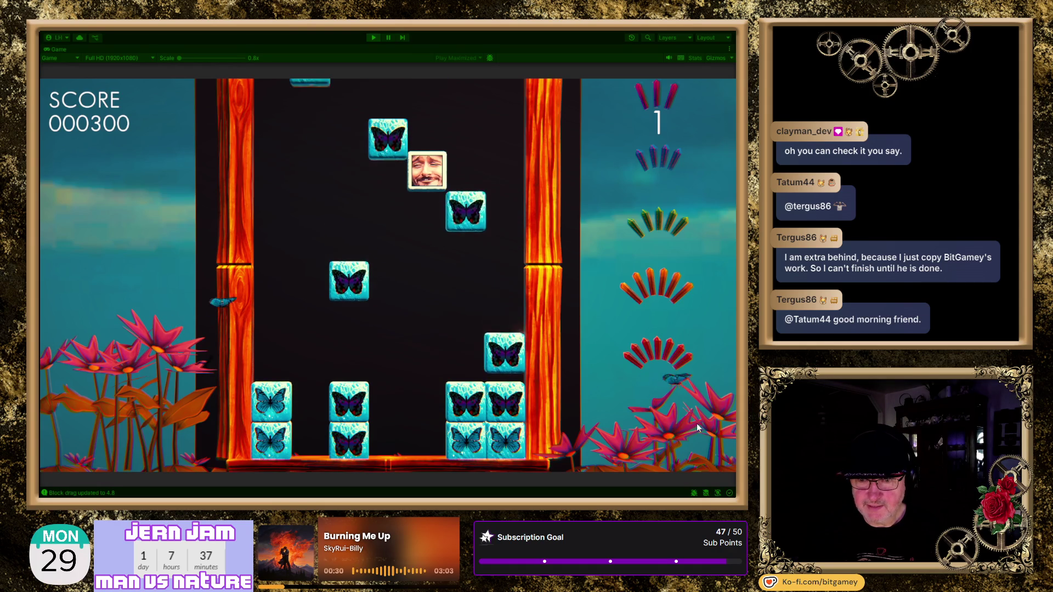
key(Right)
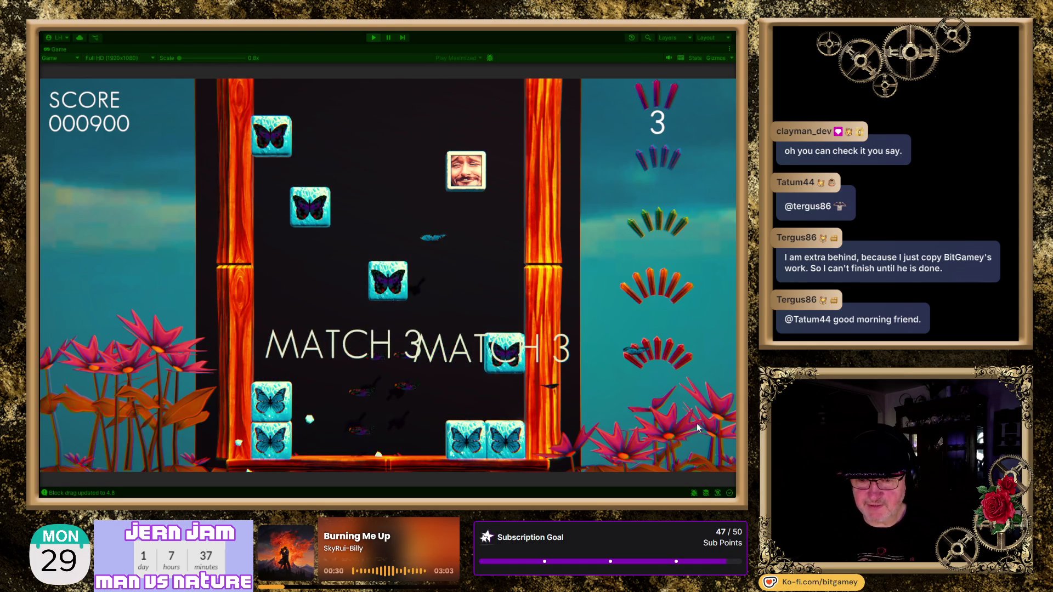
key(Left)
key(Left)
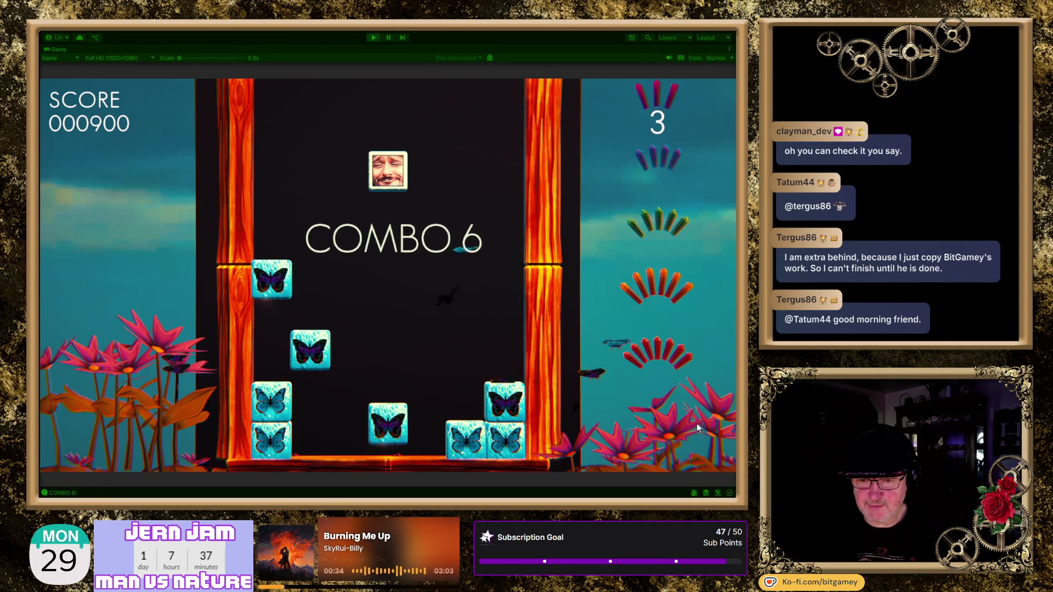
key(Left)
key(Left)
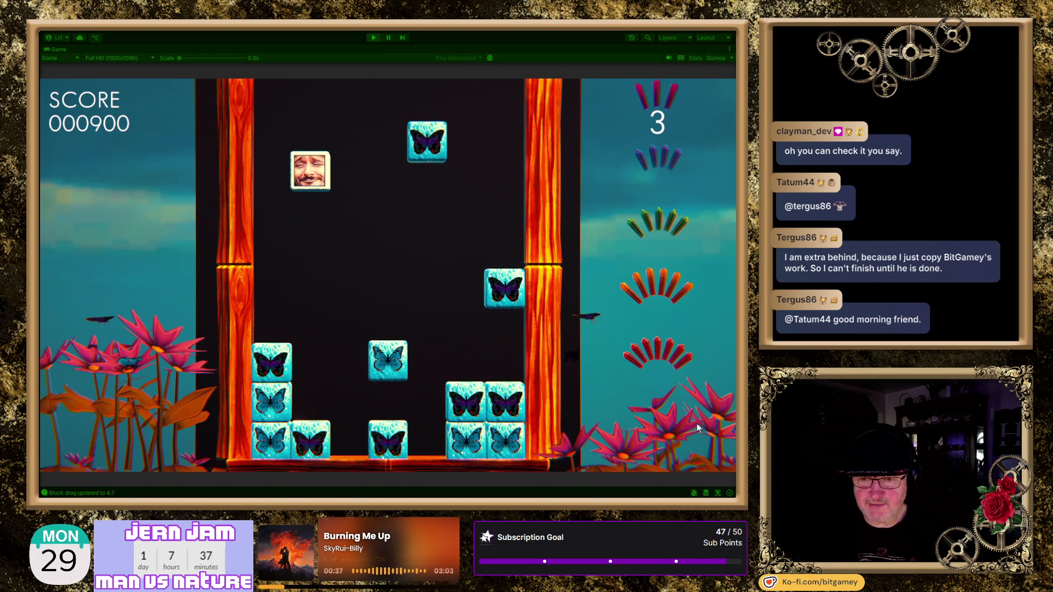
Keep shifting the face tile column by column, onto the red-butterfly stack, reaching score 004800
key(Right)
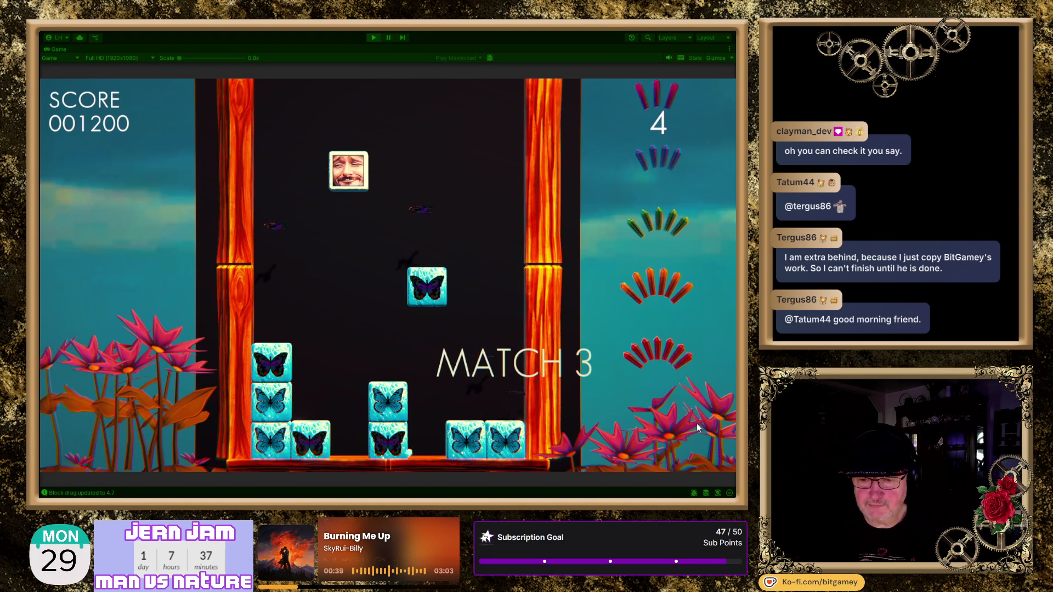
key(Right)
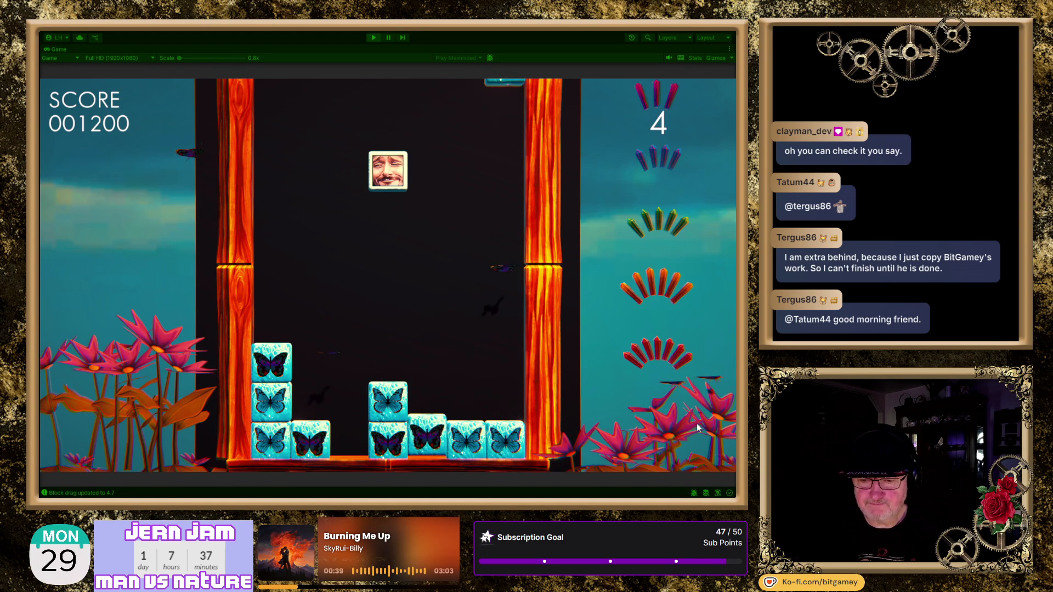
key(Left)
key(Right)
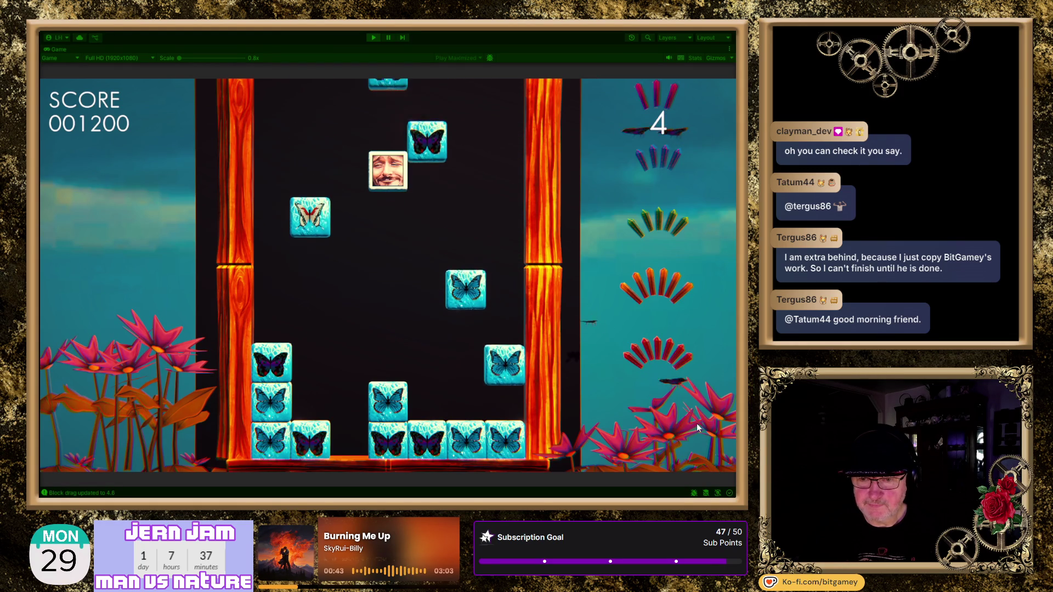
key(Left)
key(Left)
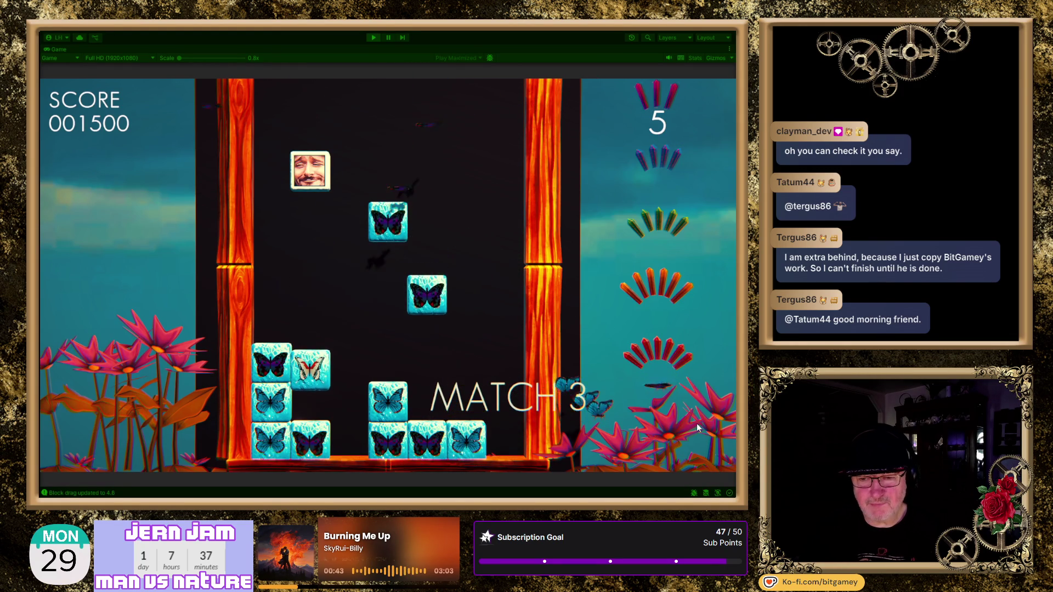
key(Right)
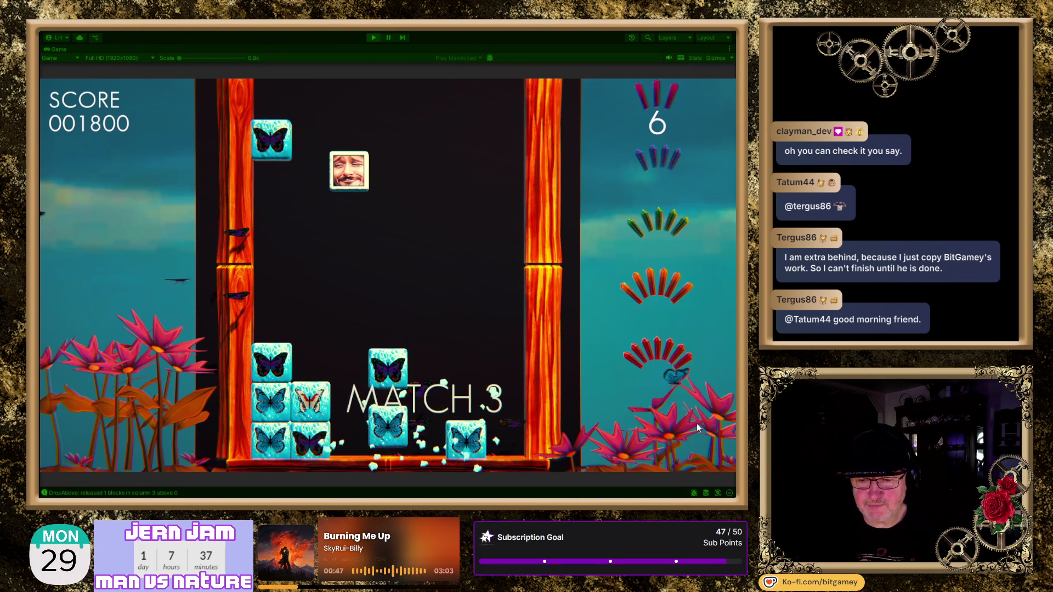
key(Right)
key(Right)
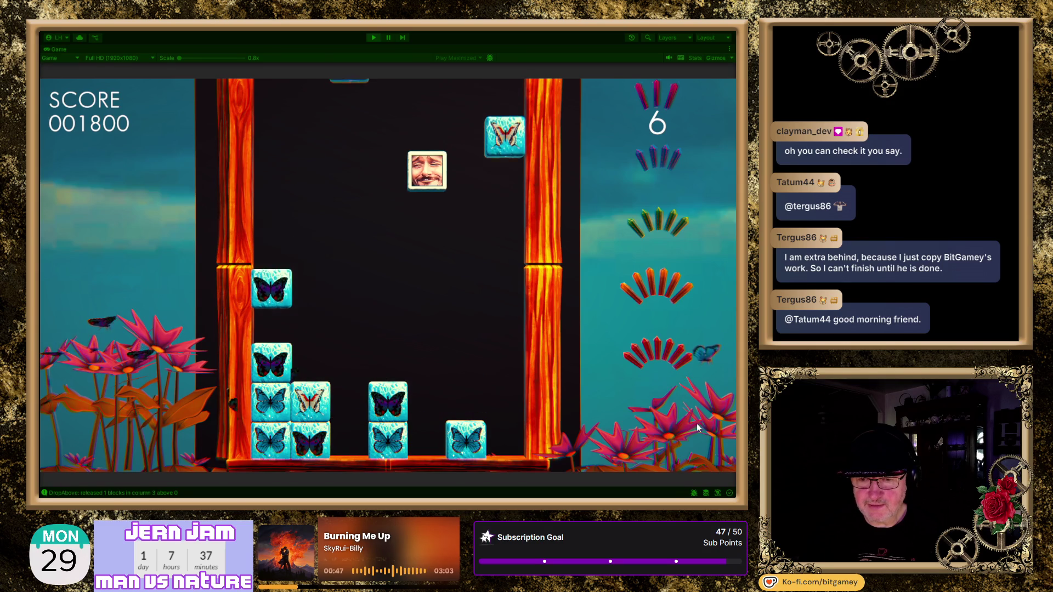
key(Left)
key(Left)
key(Right)
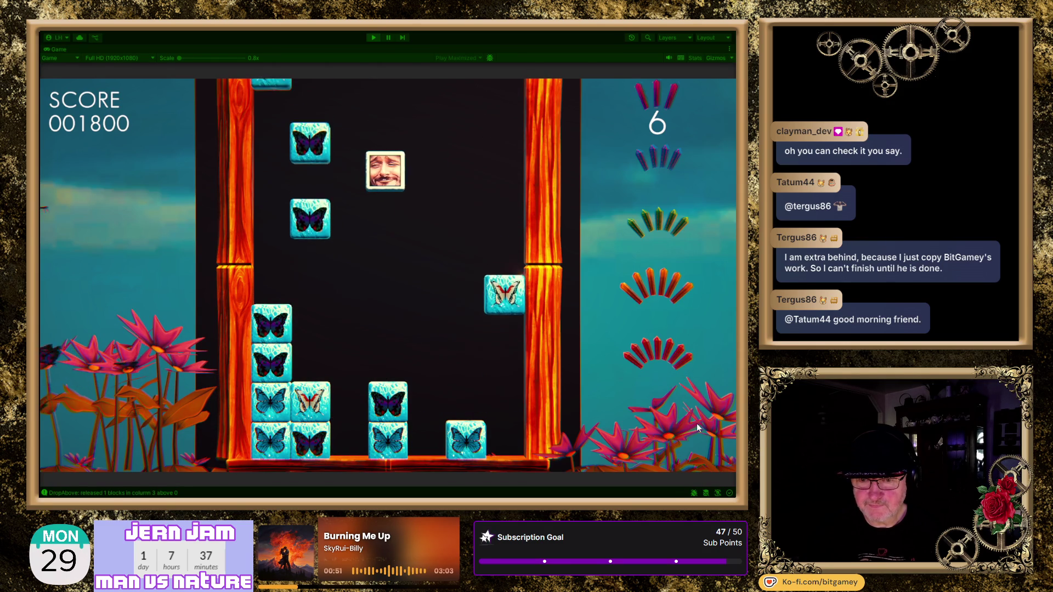
key(Right)
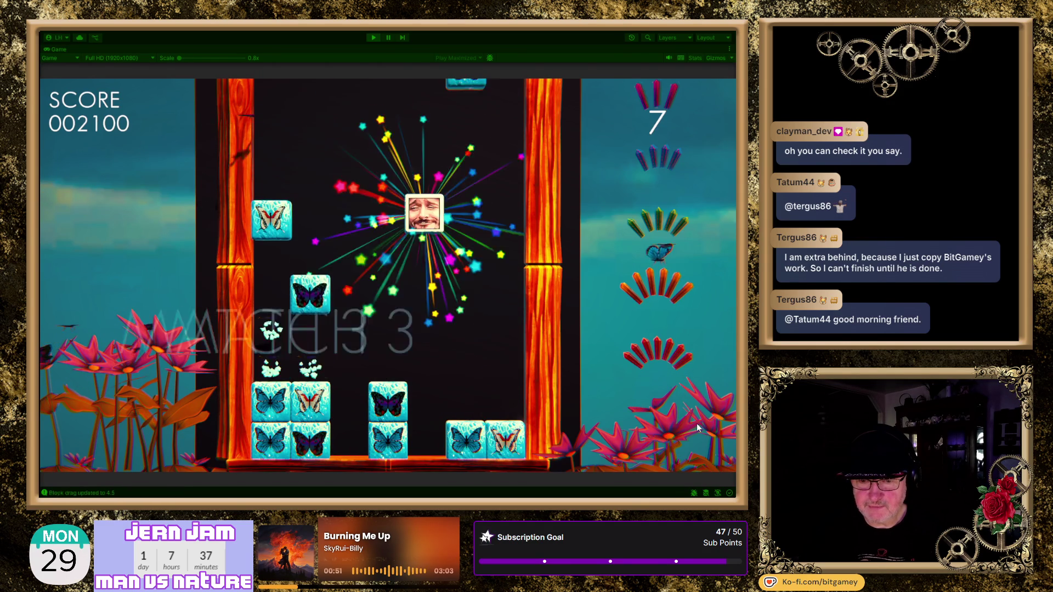
key(Left)
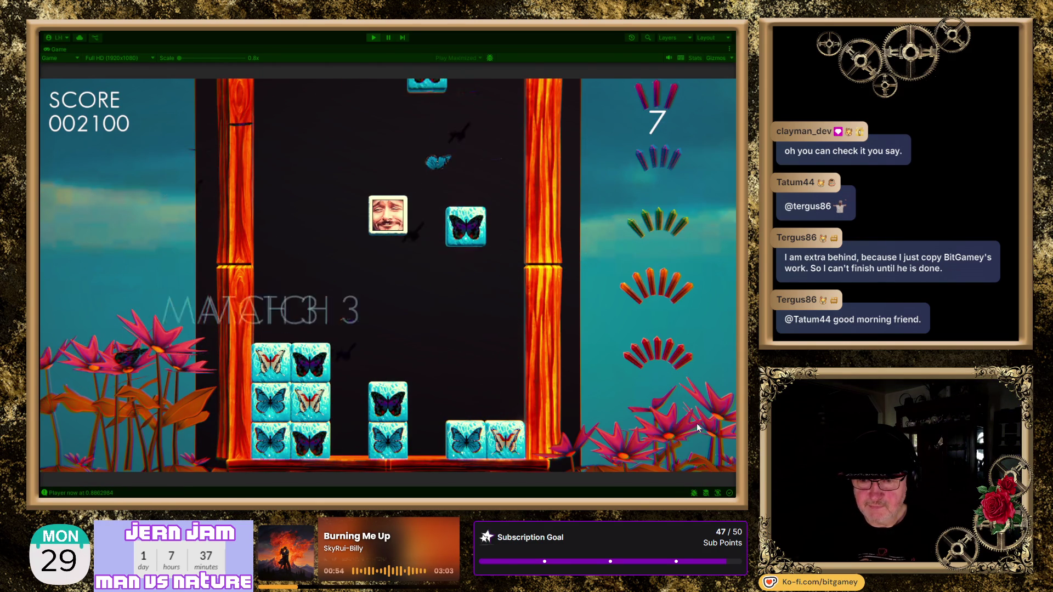
key(Left)
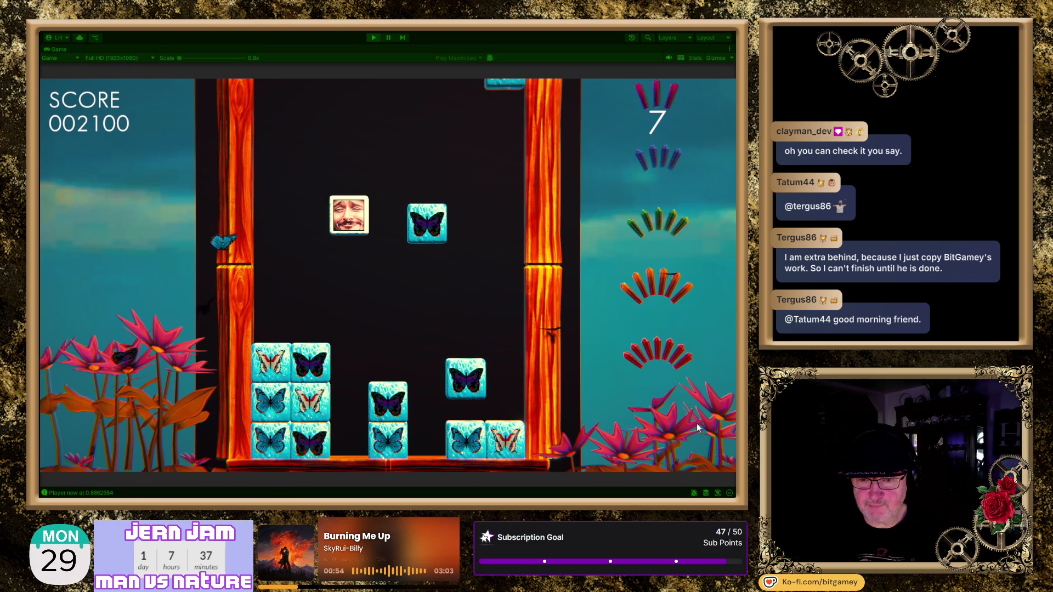
key(Right)
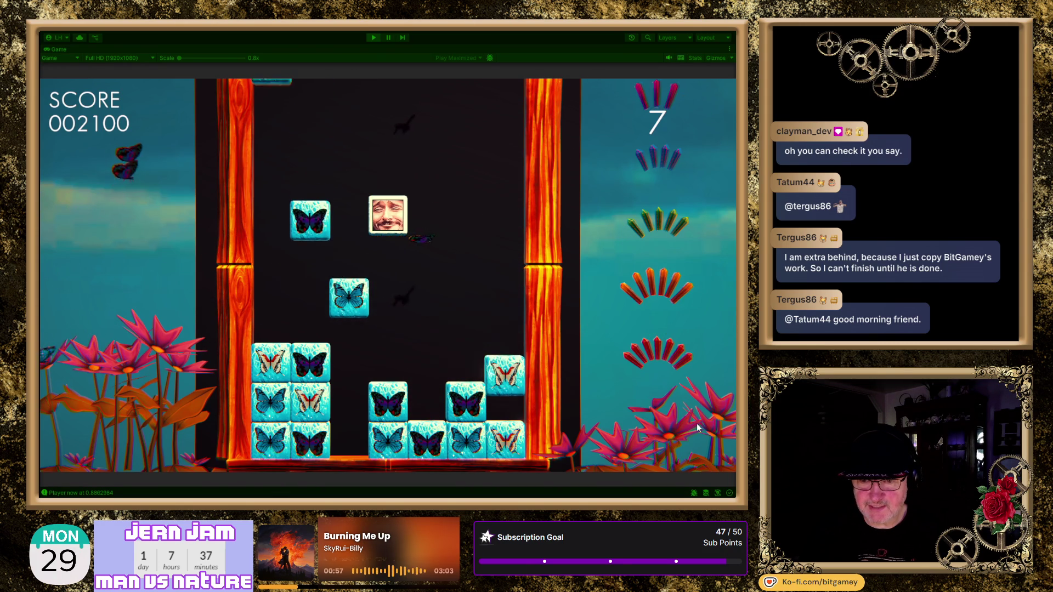
key(Right)
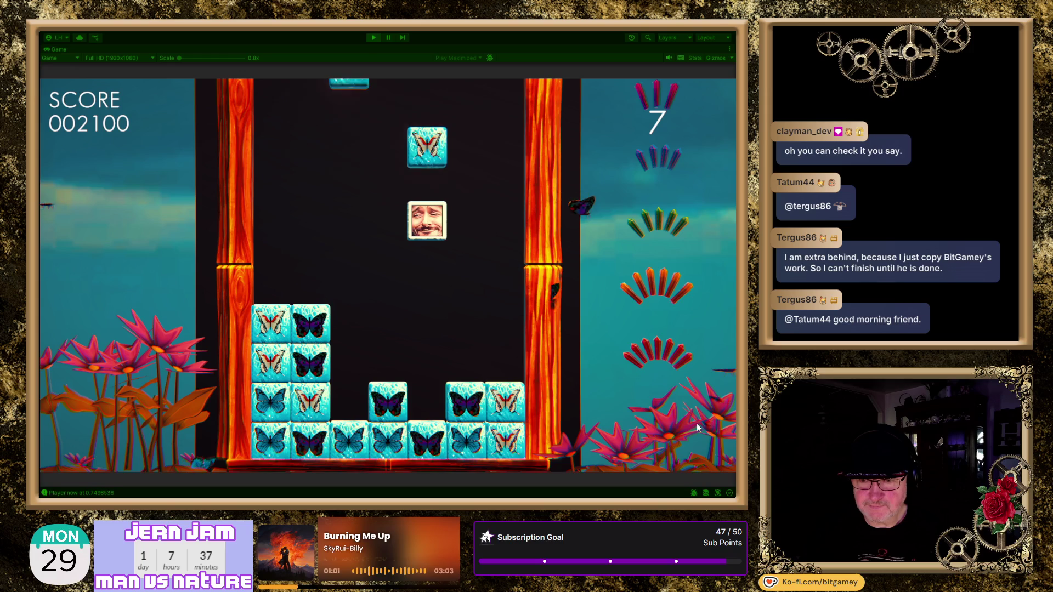
key(Right)
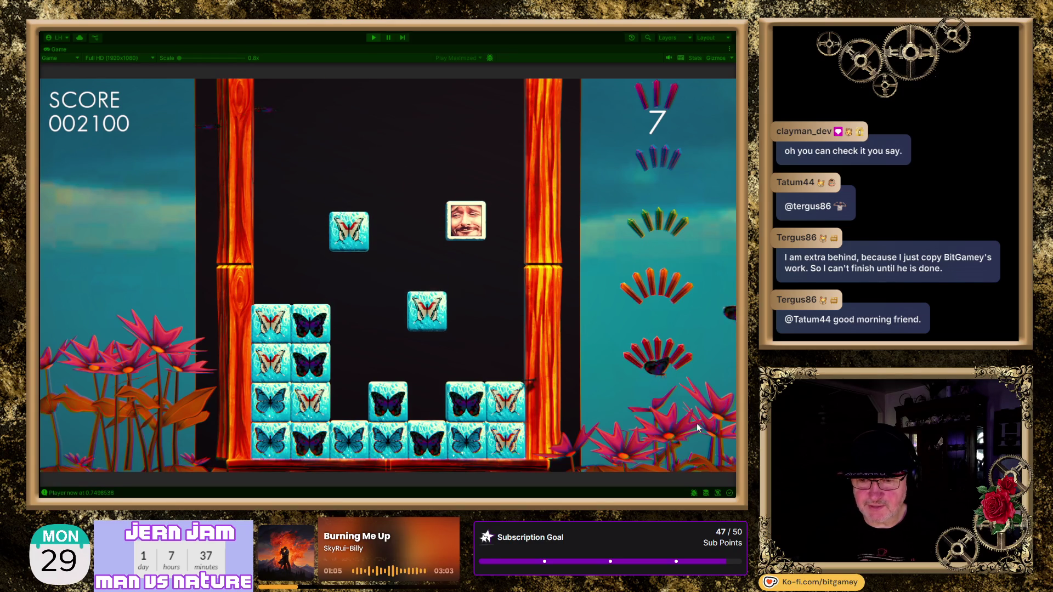
key(Left)
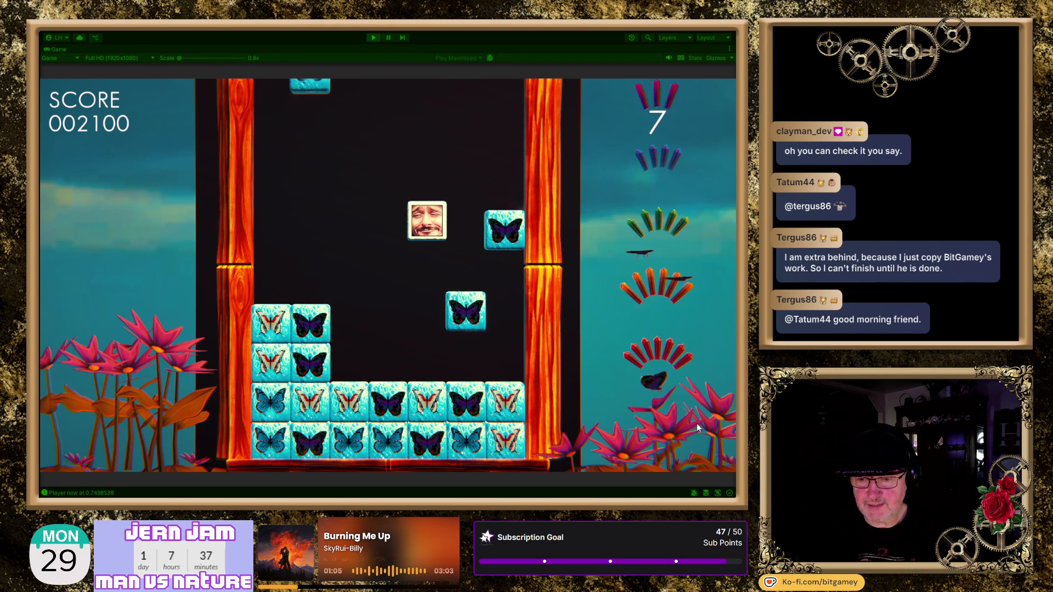
key(Left)
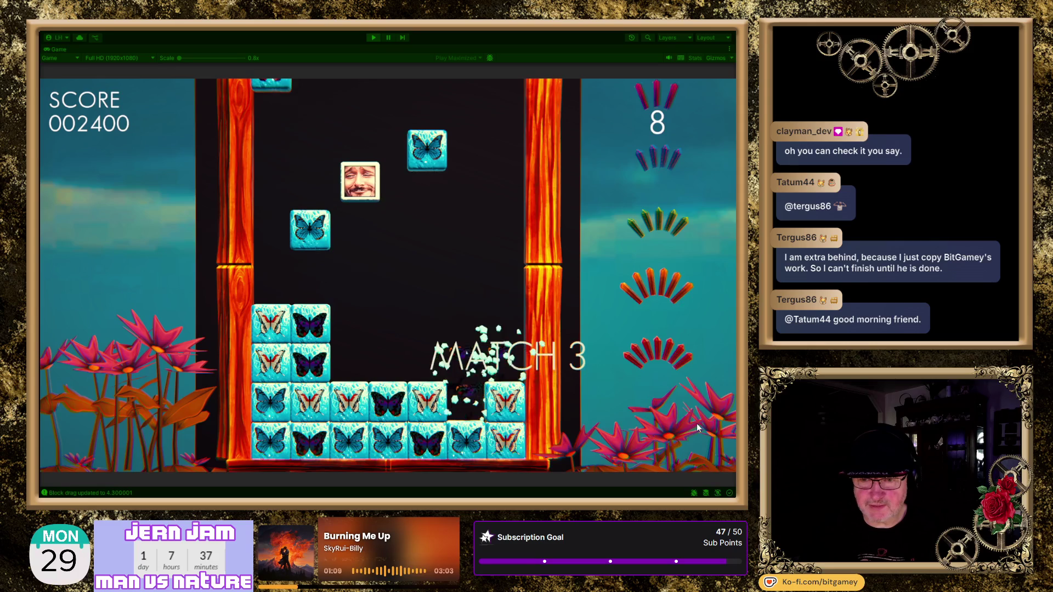
key(Right)
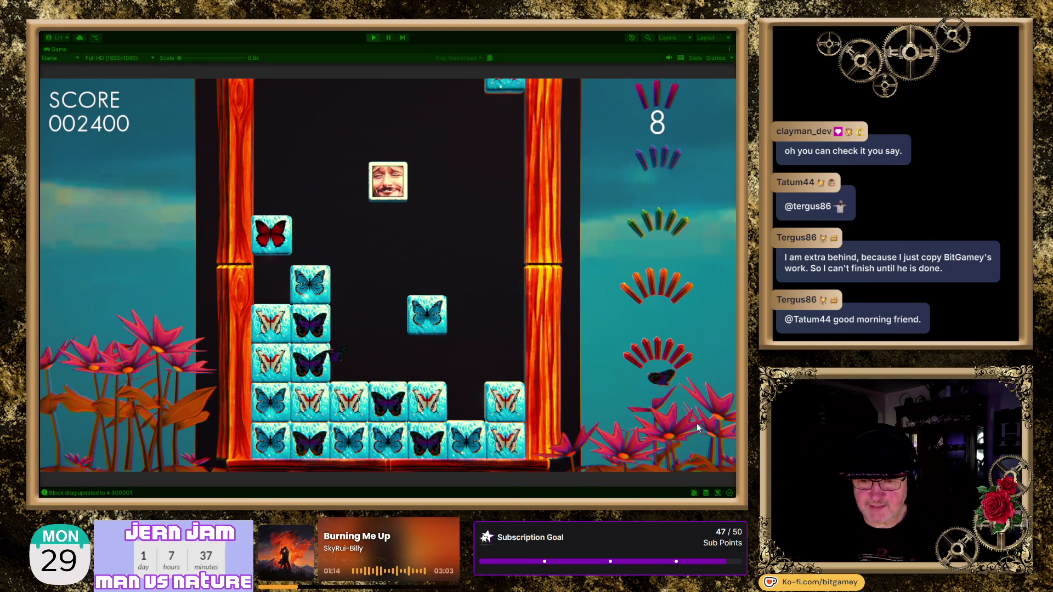
key(Right)
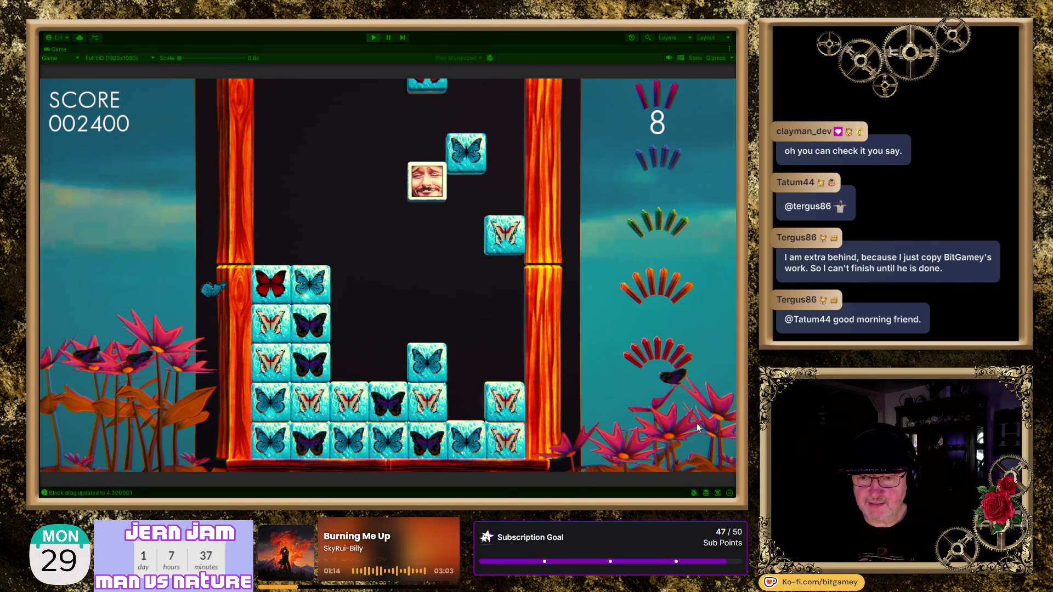
key(Left)
key(Left)
key(Right)
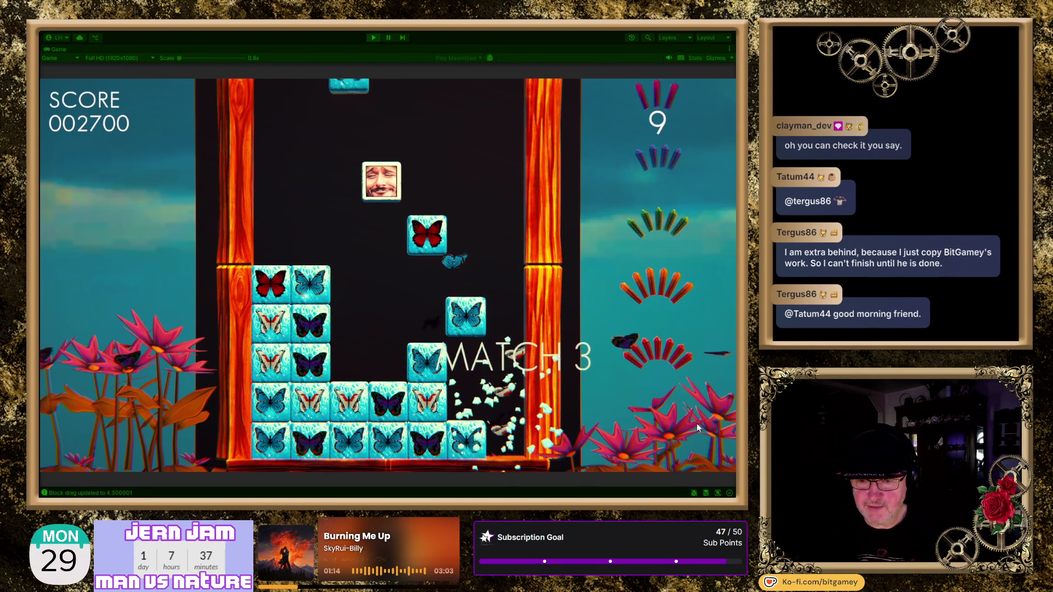
key(Right)
key(Left)
key(Right)
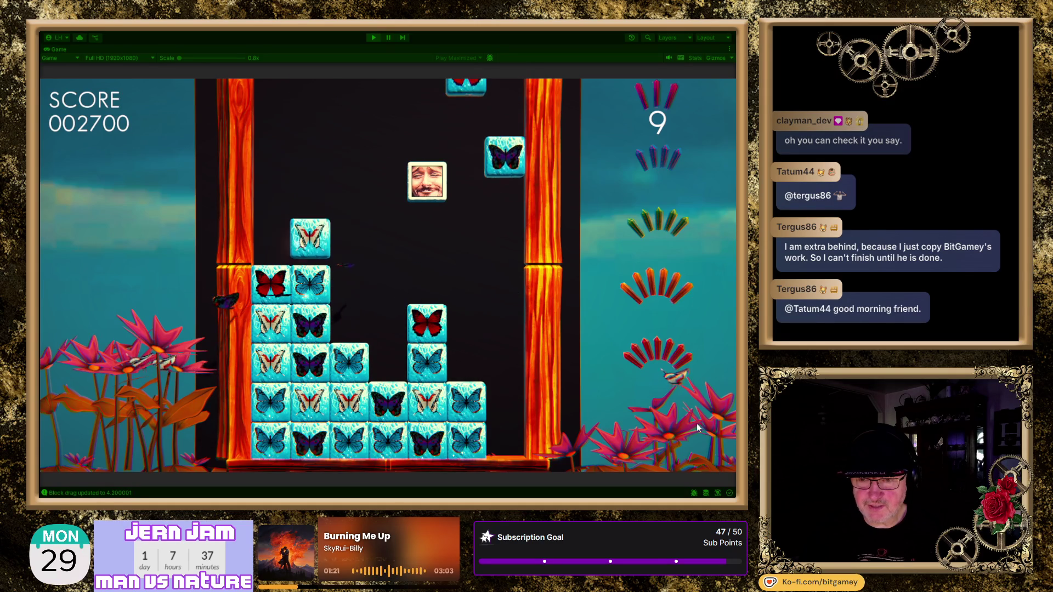
key(Left)
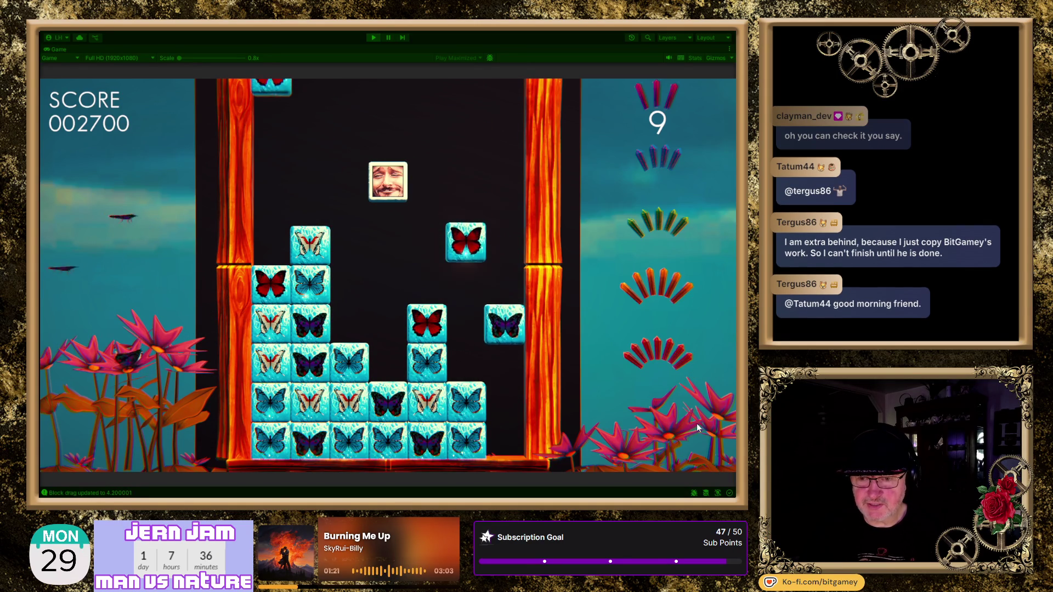
key(Left)
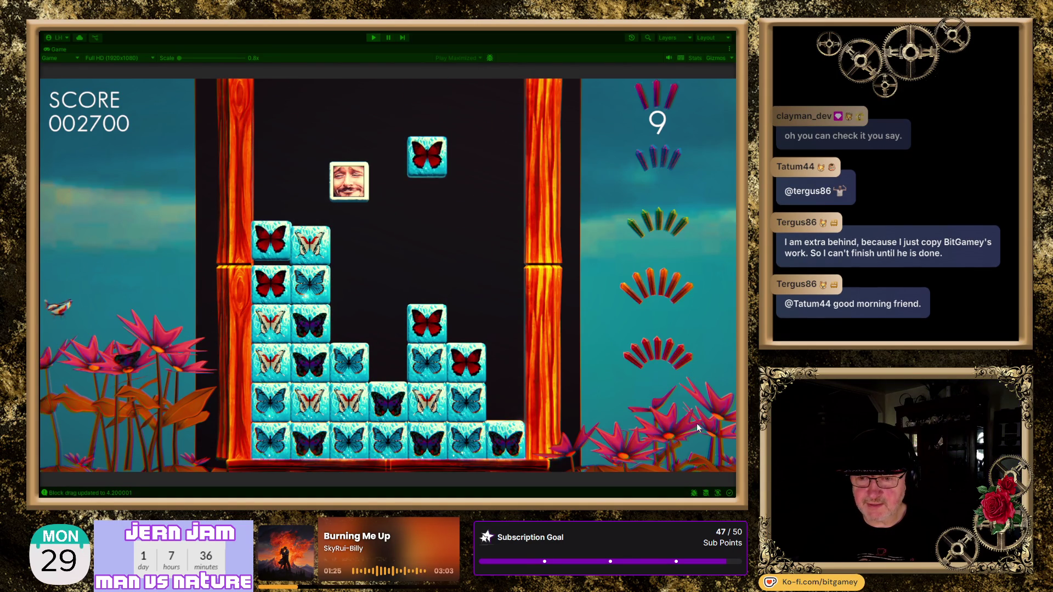
key(Right)
key(Right)
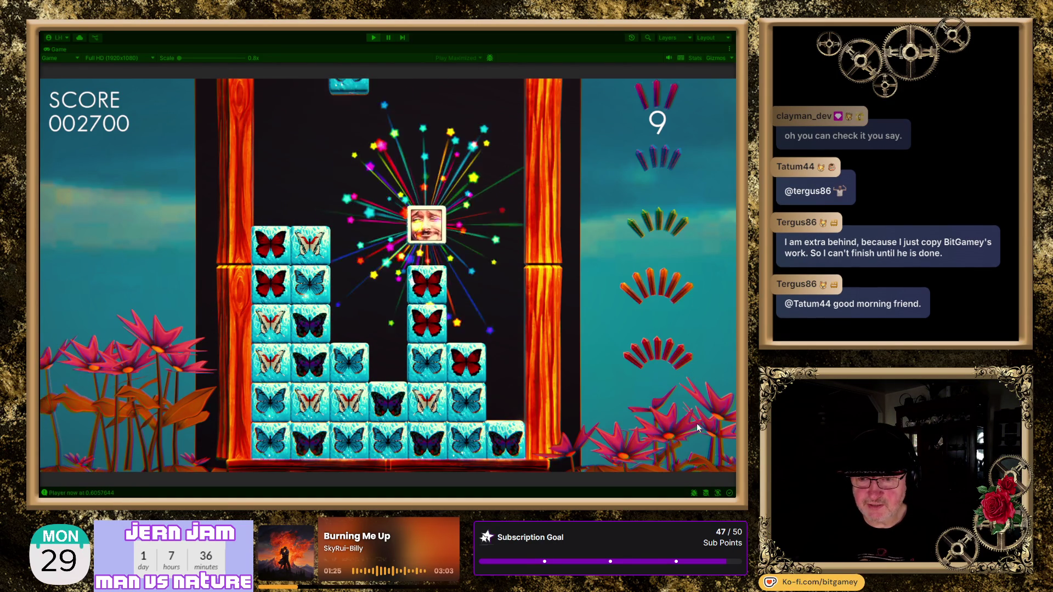
key(Left)
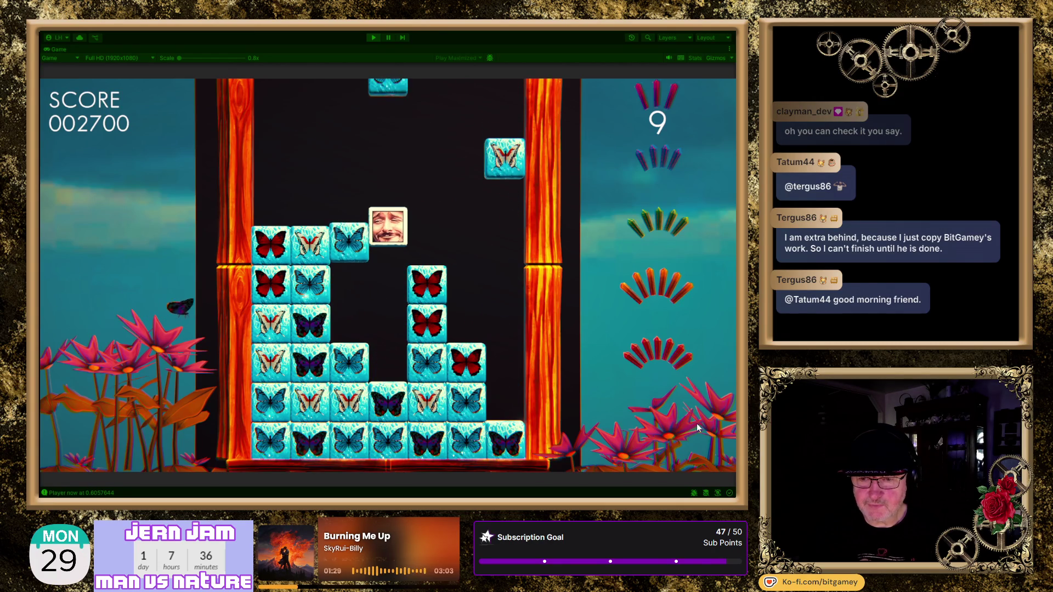
key(Left)
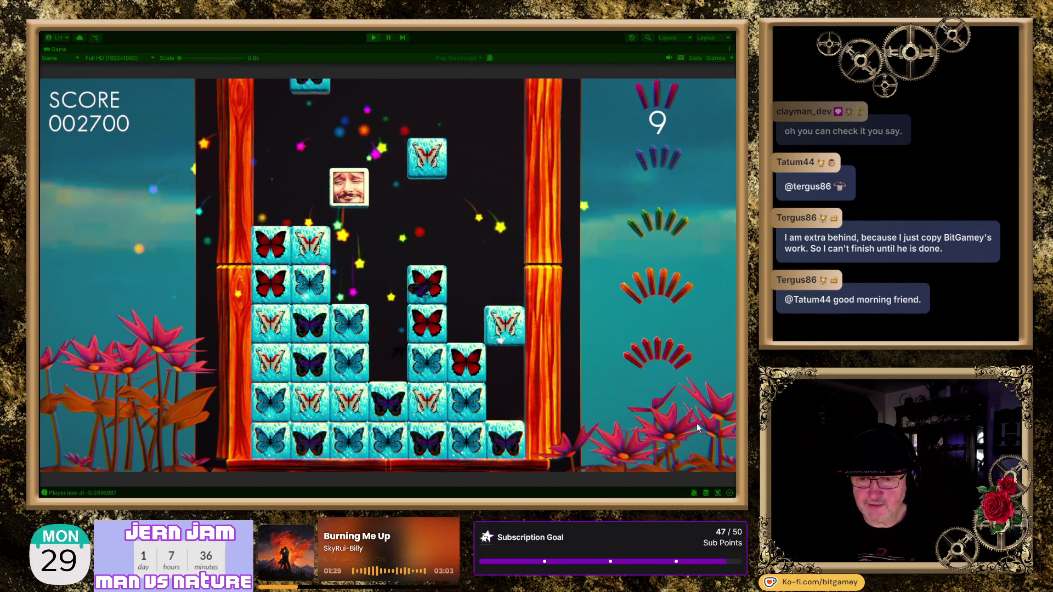
key(Right)
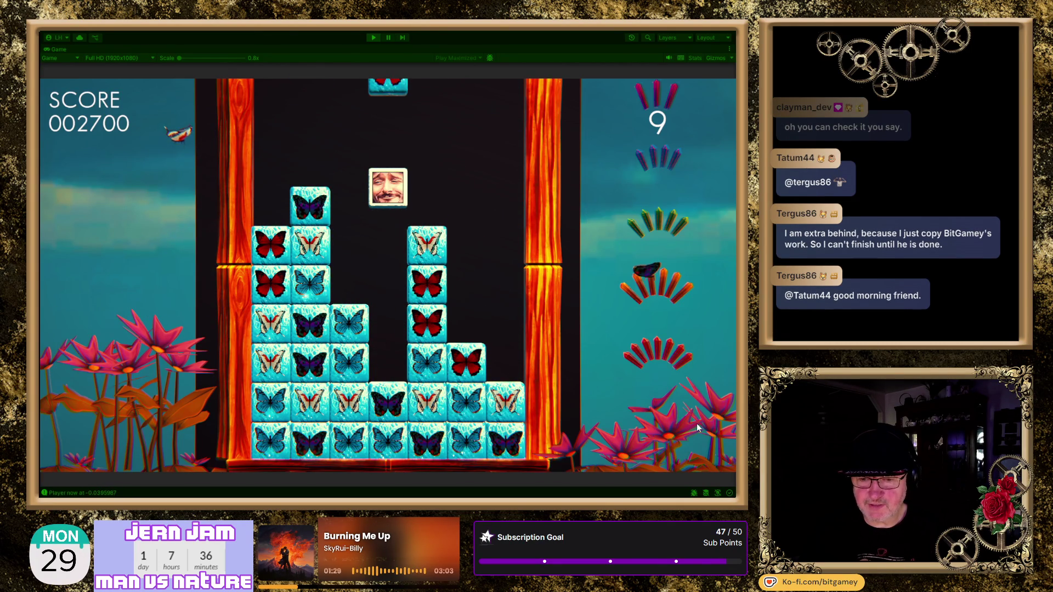
key(Right)
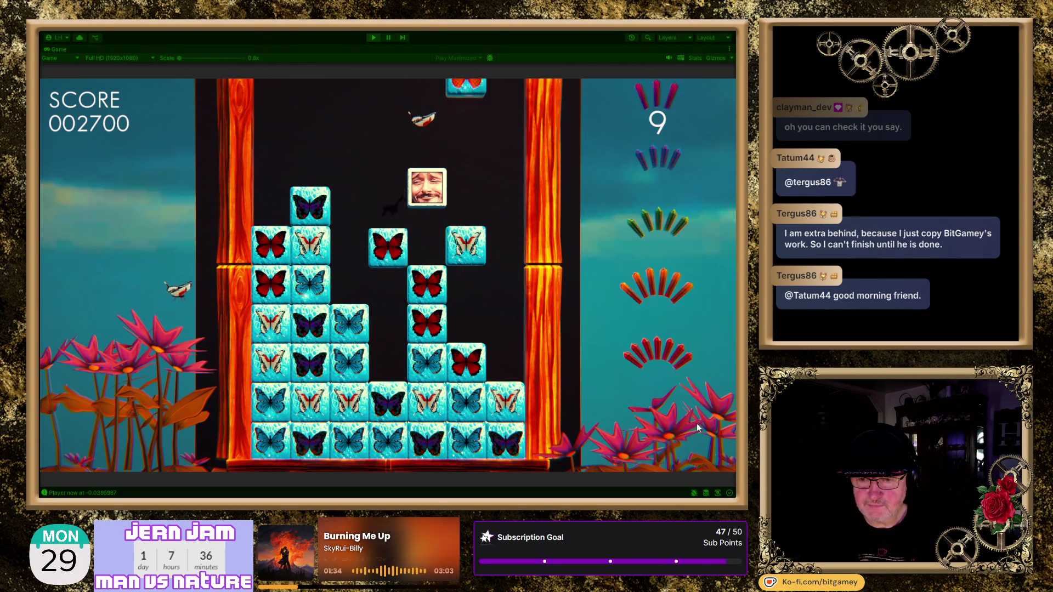
key(Left)
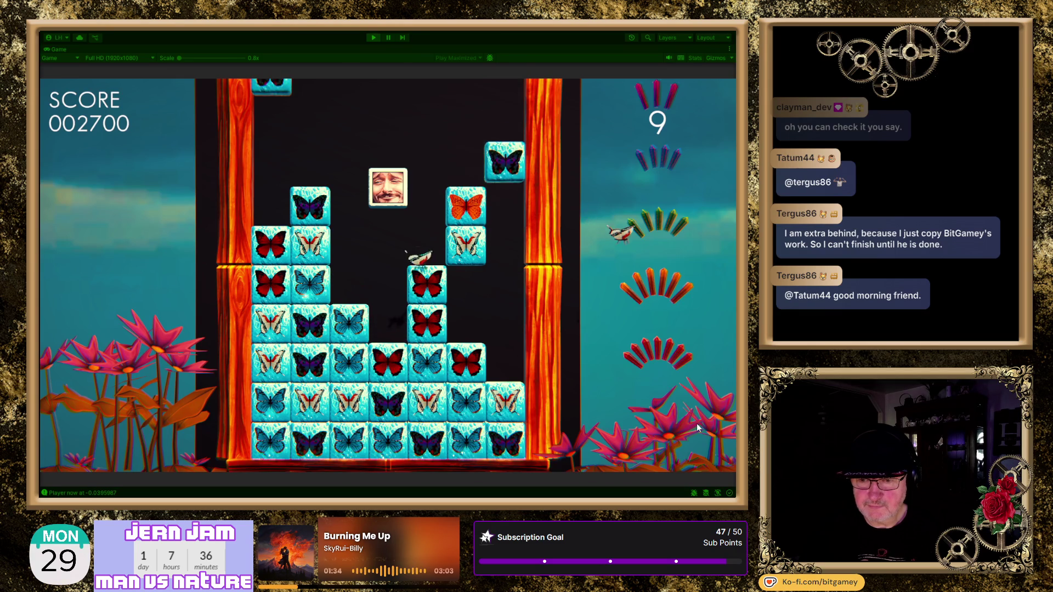
key(Left)
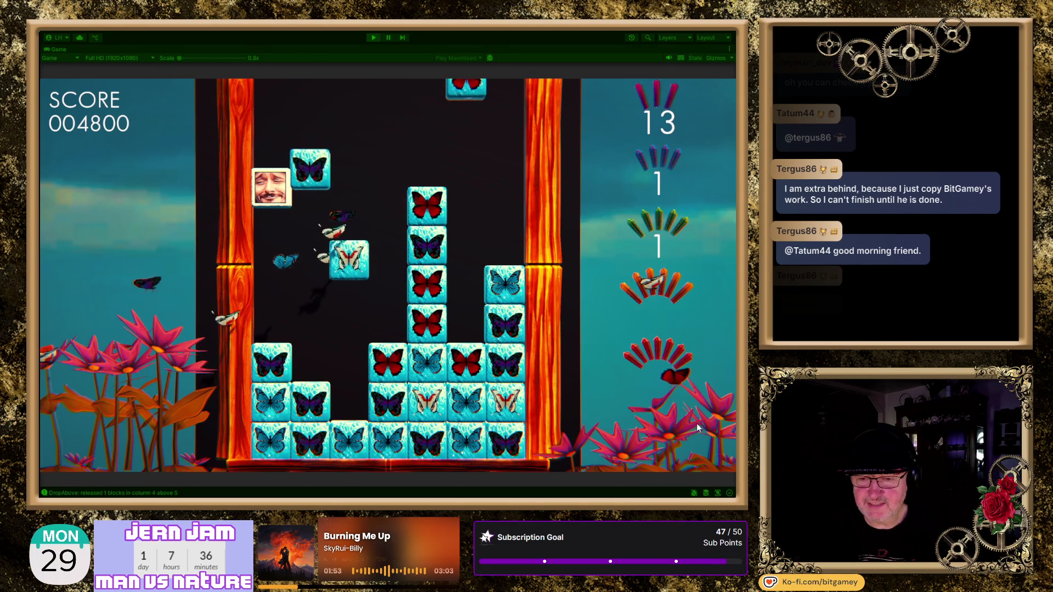
Move the face block right into column two and beyond, raising the score to 006400
key(Right)
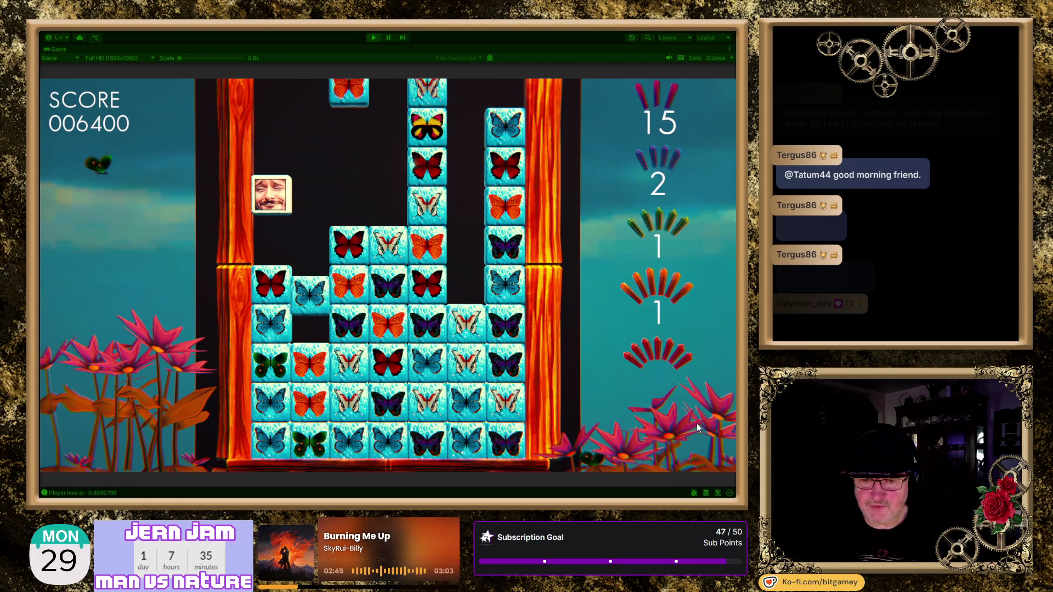
key(Right)
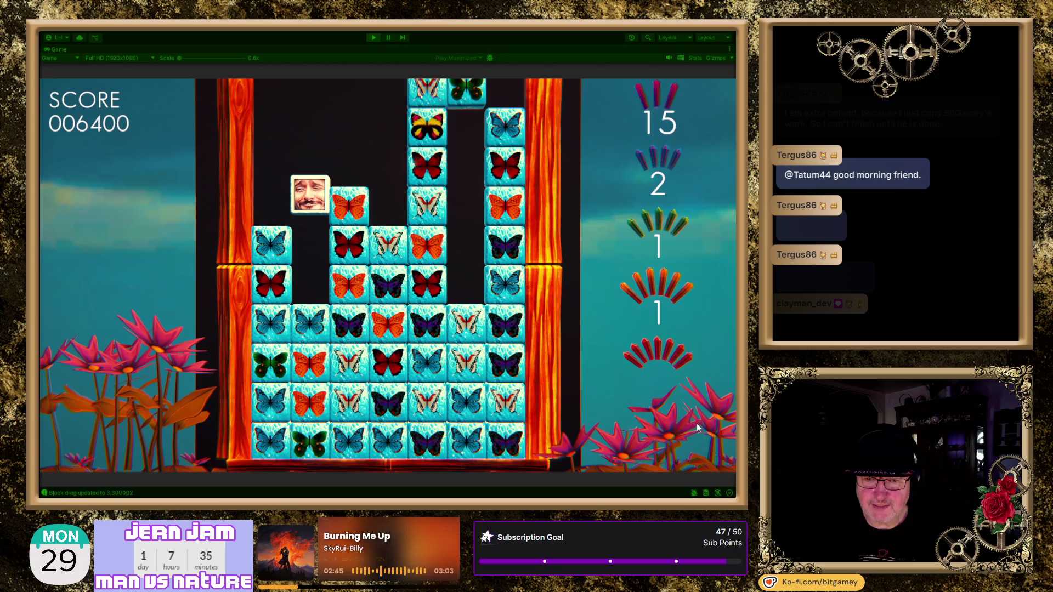
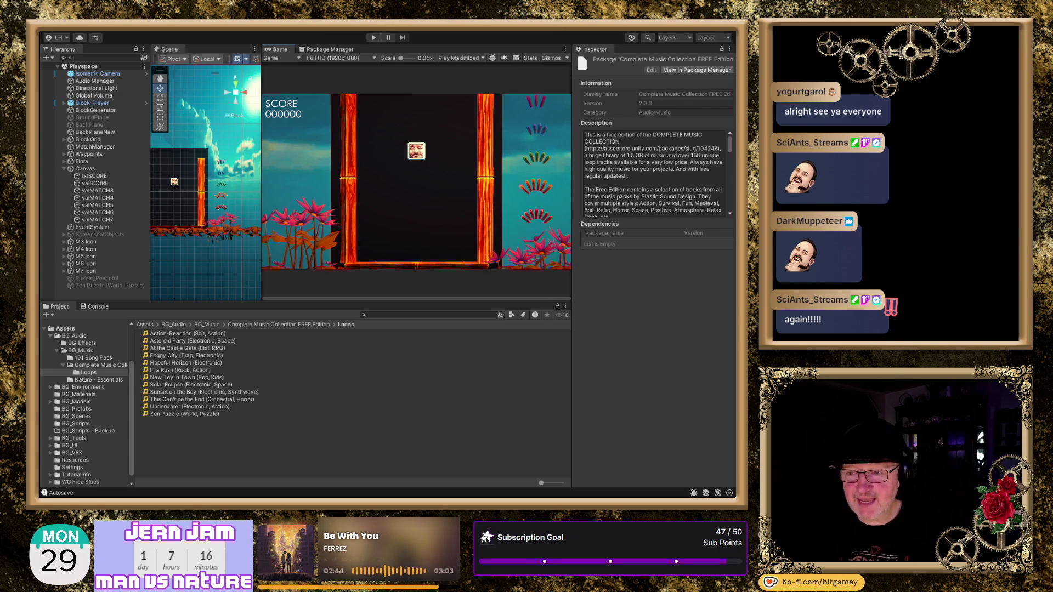
Open the 101 Song Pack folder and view the 8-bit clip's import settings and waveform
click(437, 350)
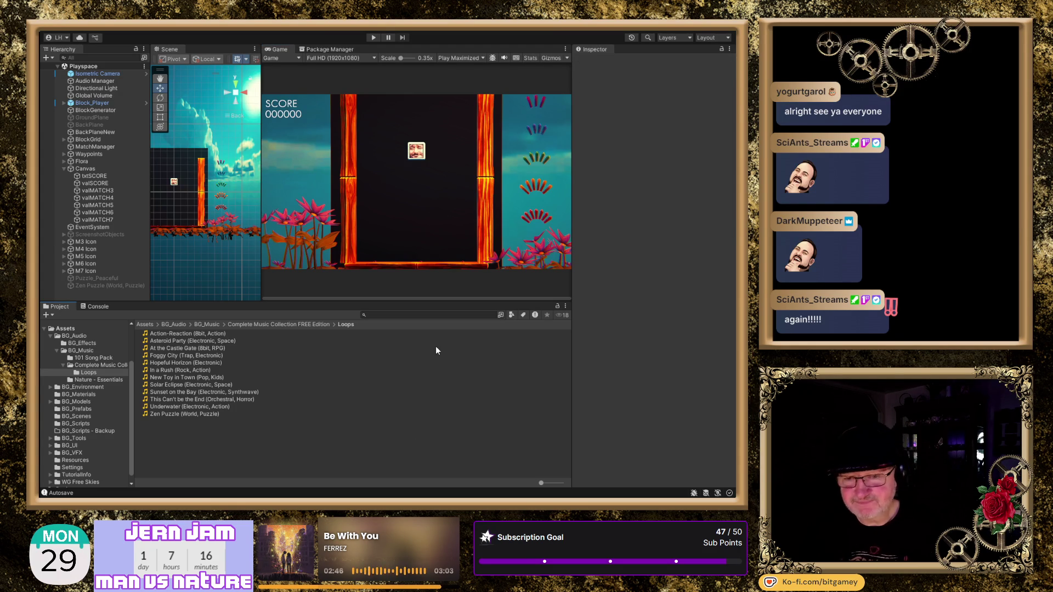
click(89, 359)
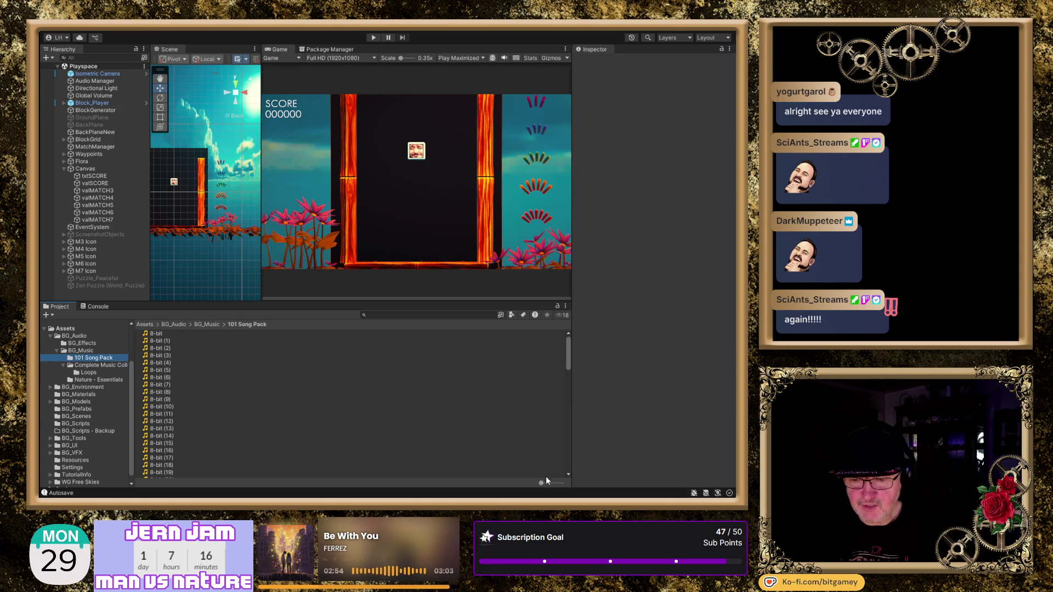
mouse_move(567, 361)
mouse_down()
mouse_move(564, 463)
mouse_move(547, 336)
mouse_up()
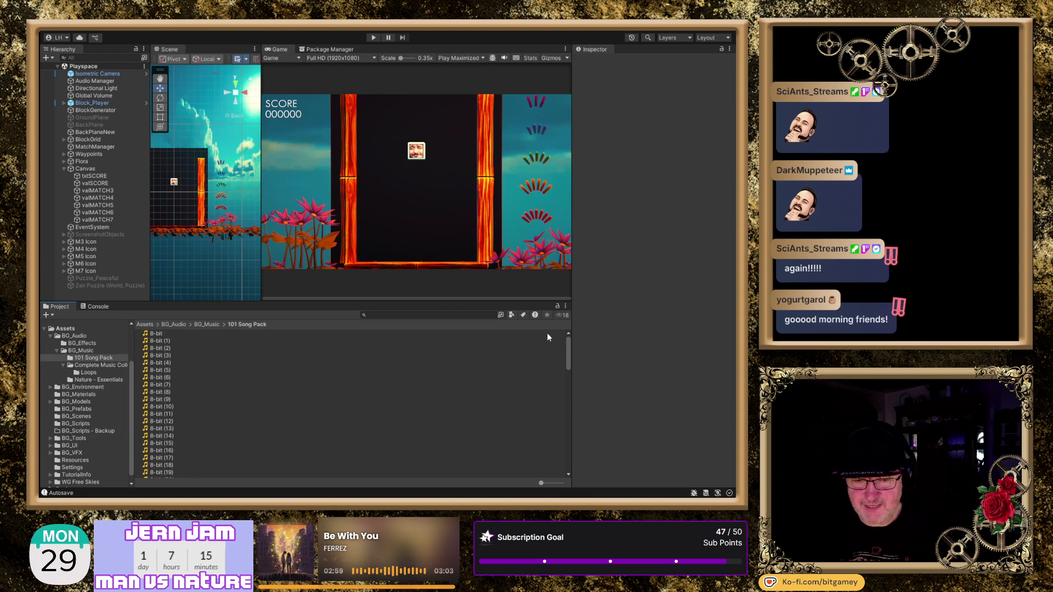
click(154, 334)
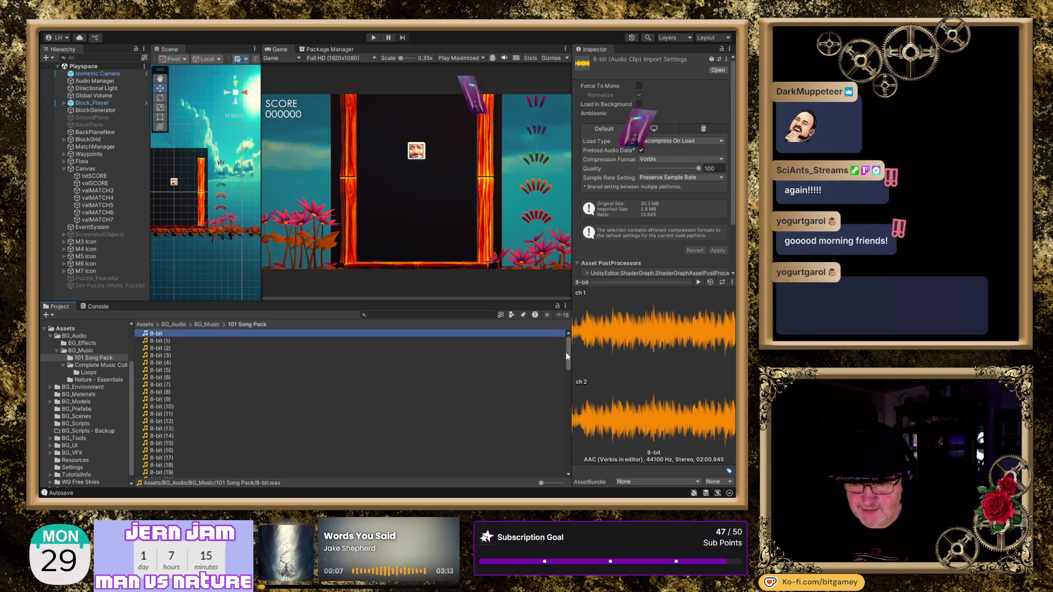
Browse the Complete Music Collection FREE Edition folder, then select the Puzzle_Peaceful music object
mouse_move(567, 354)
mouse_down()
mouse_move(560, 440)
mouse_move(567, 478)
mouse_move(560, 348)
mouse_move(572, 479)
mouse_move(577, 342)
mouse_up()
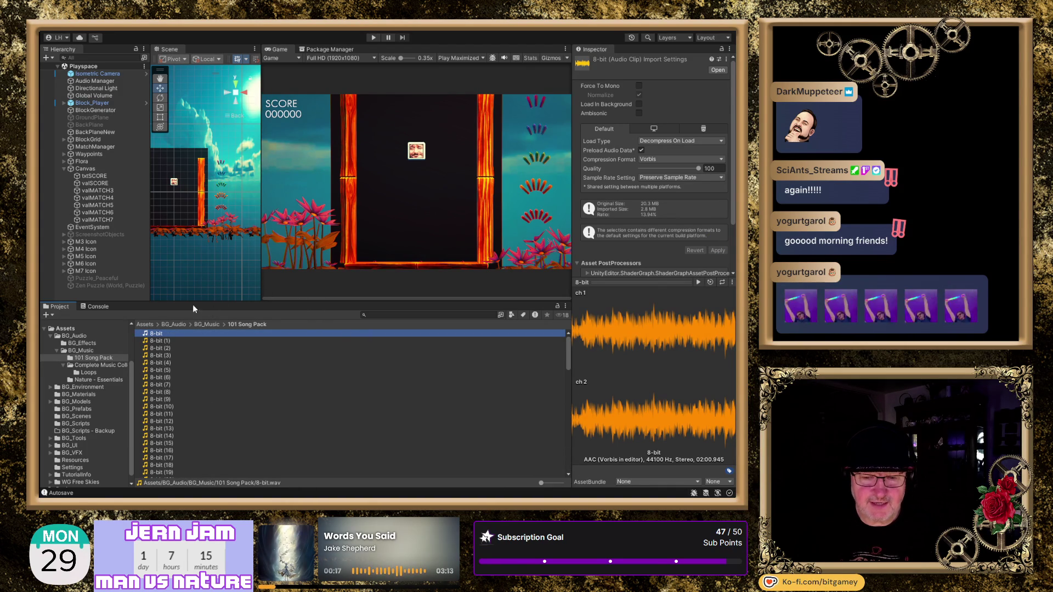
click(93, 358)
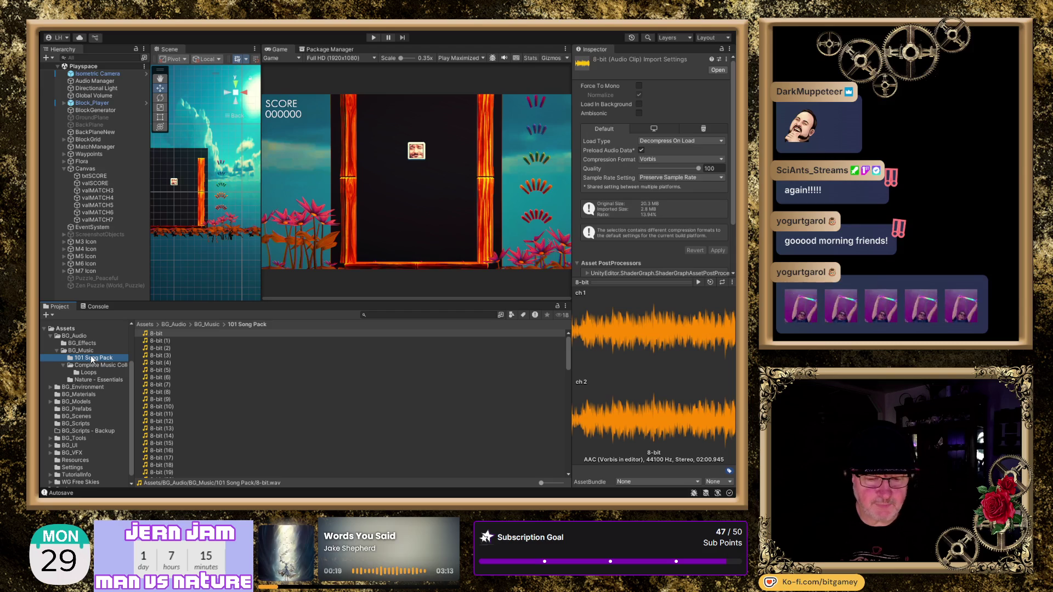
click(100, 366)
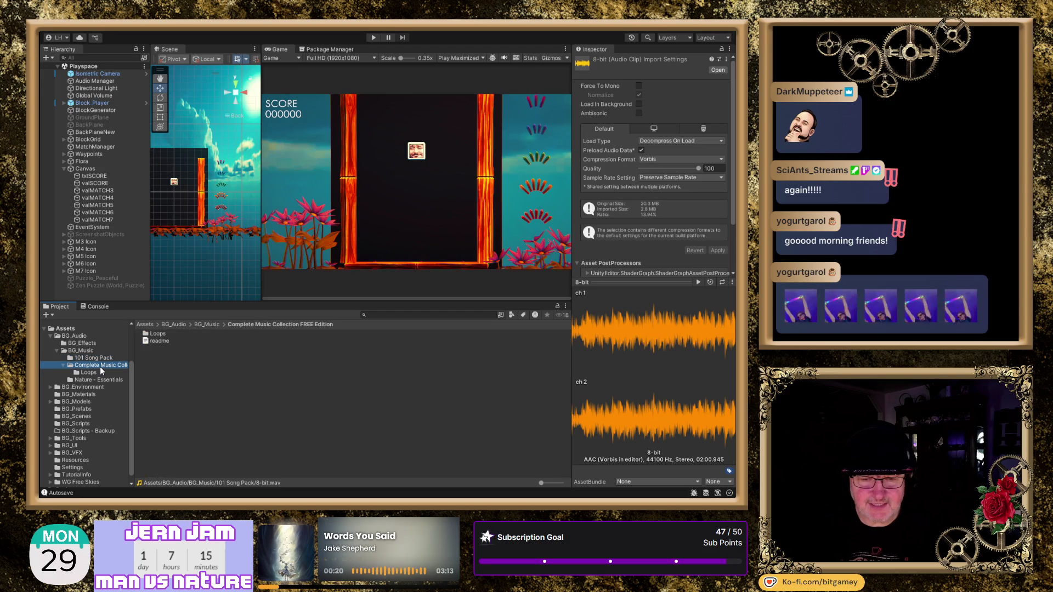
click(63, 365)
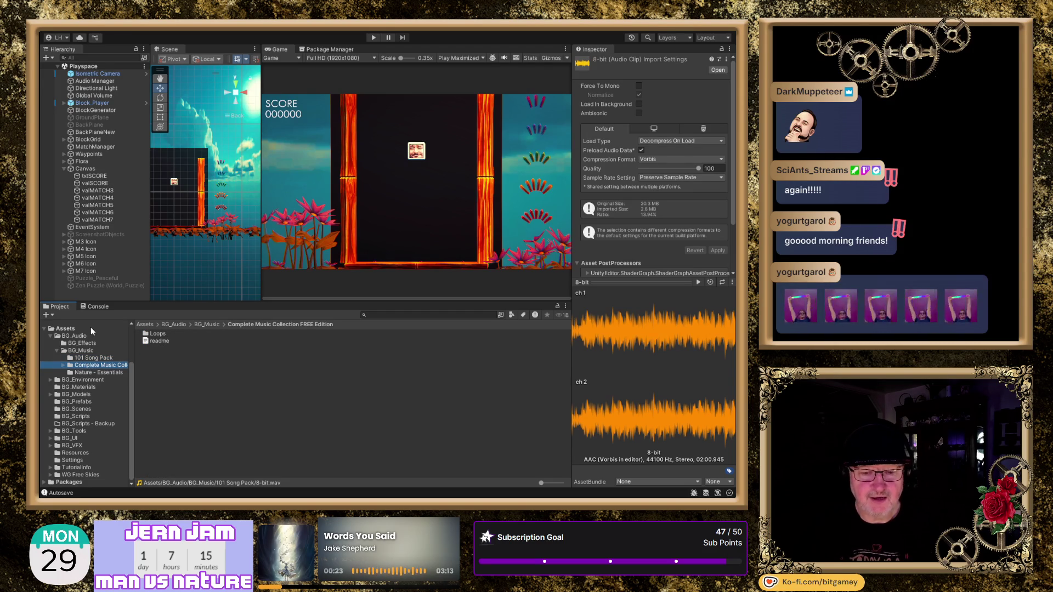
click(113, 278)
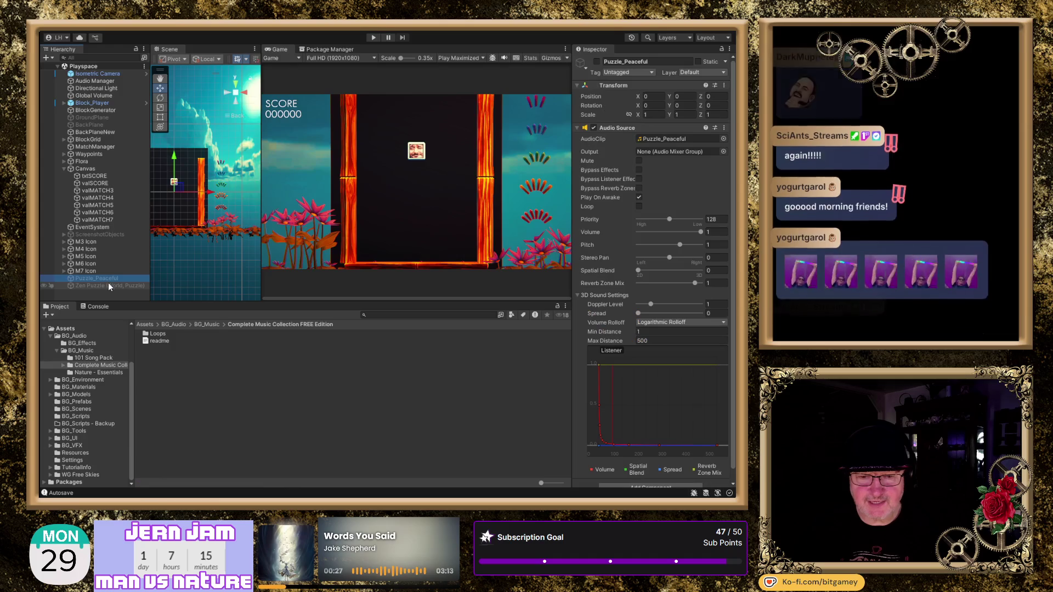
Check the Zen Puzzle audio, enable the Puzzle_Peaceful object, and start Play mode
click(101, 285)
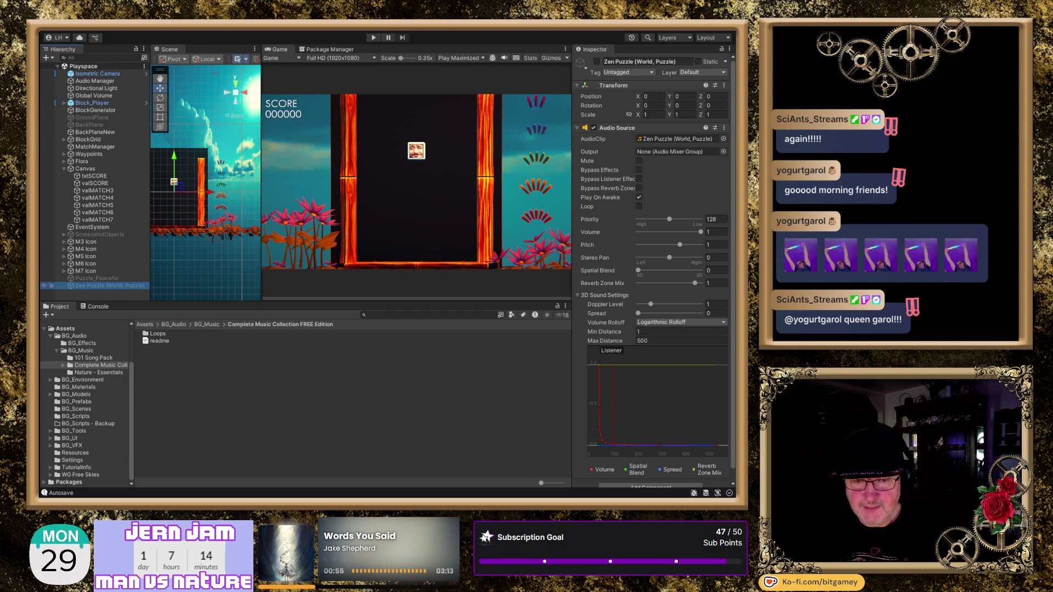
click(111, 278)
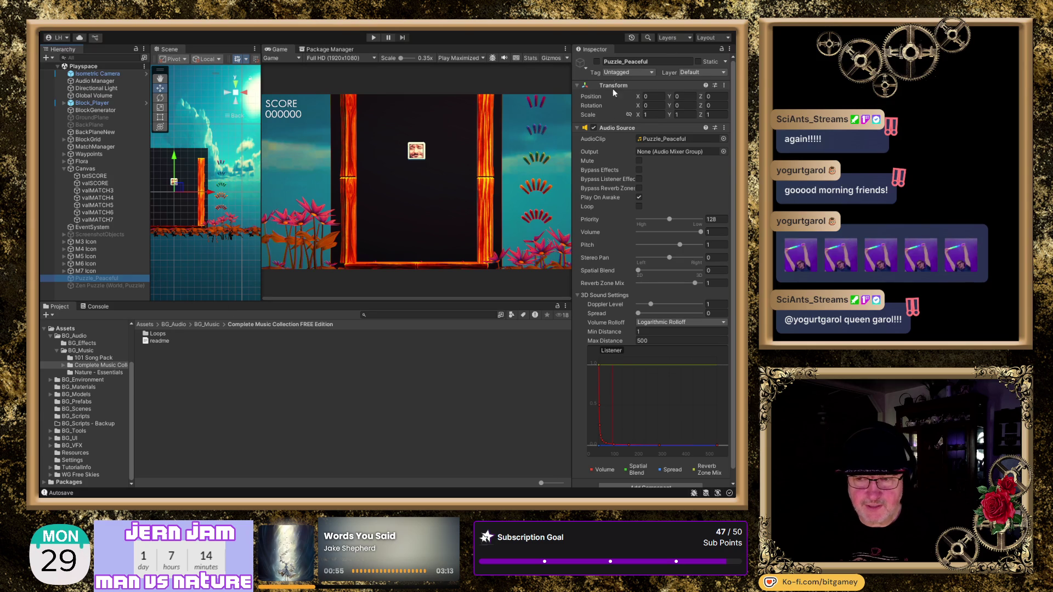
click(597, 61)
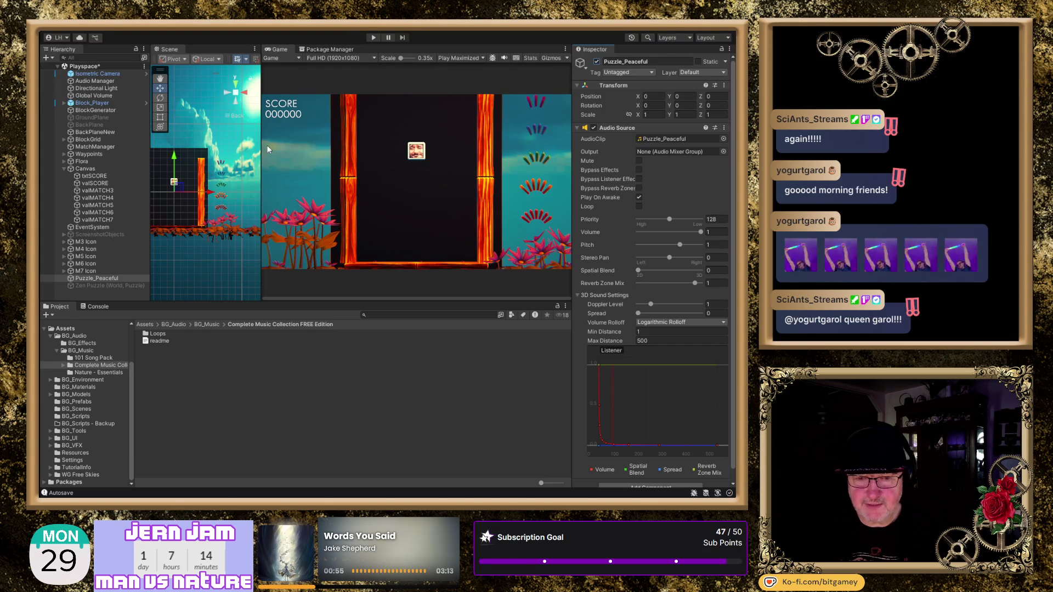
click(375, 38)
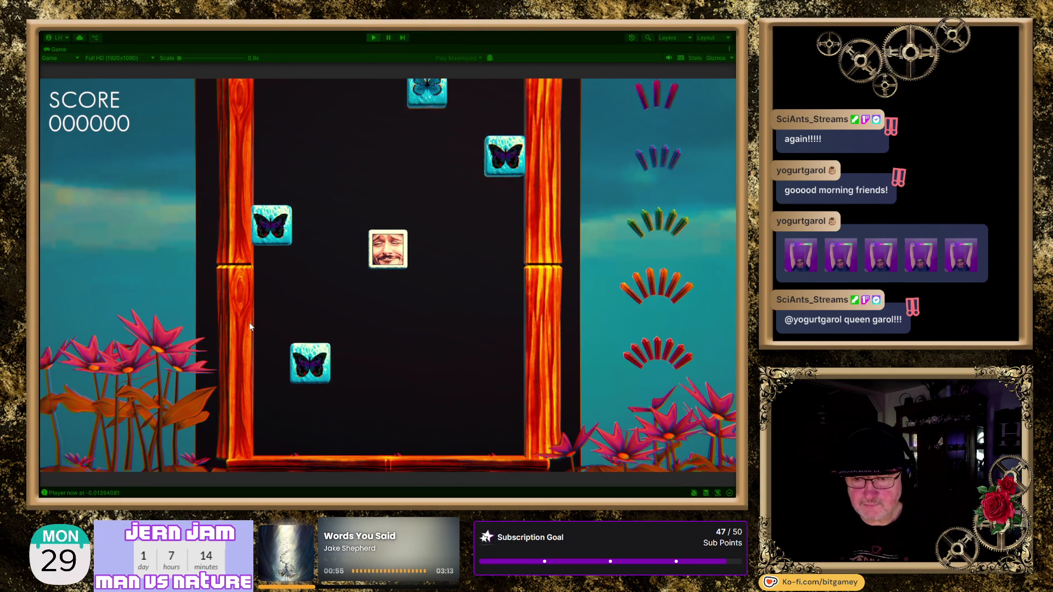
Steer the face tile left and right to push falling butterfly blocks into lanes
key(Left)
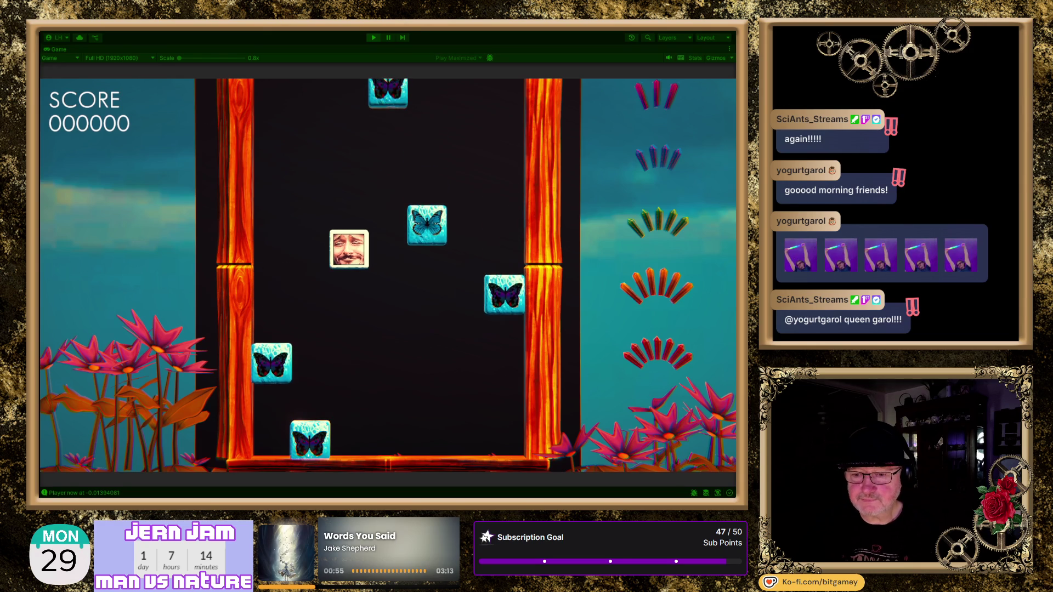
key(Right)
key(Right)
key(Left)
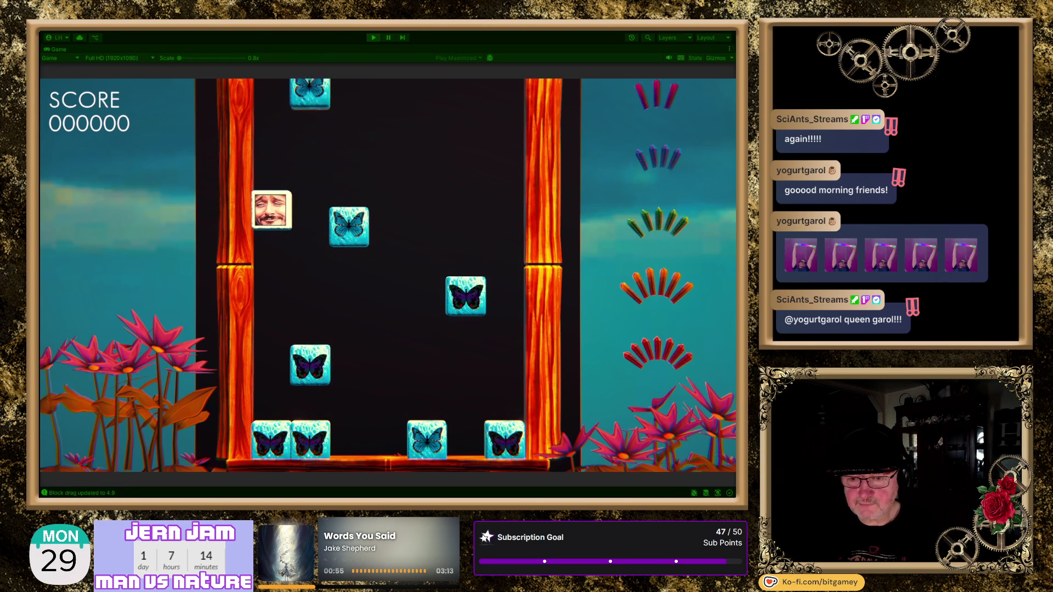
key(Right)
key(Right)
key(Right)
key(Right)
key(Left)
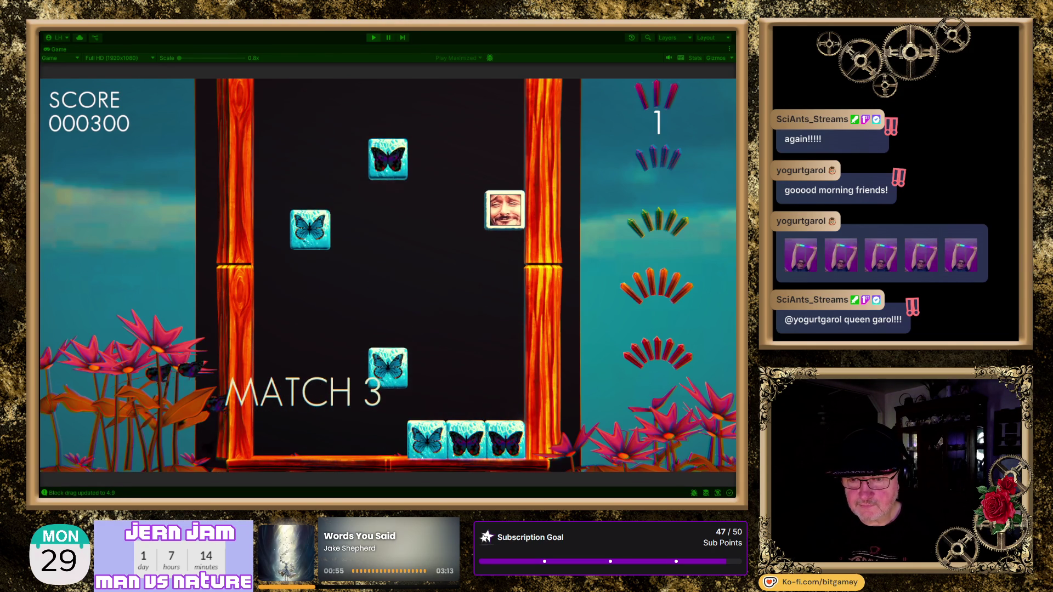
key(Left)
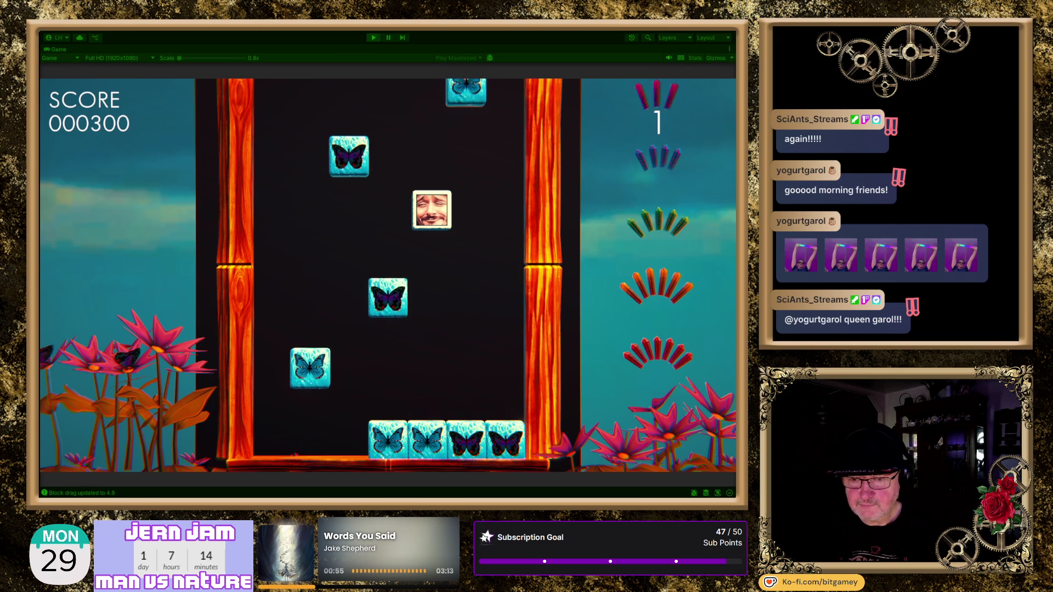
key(Left)
key(Right)
key(Right)
key(Left)
key(Left)
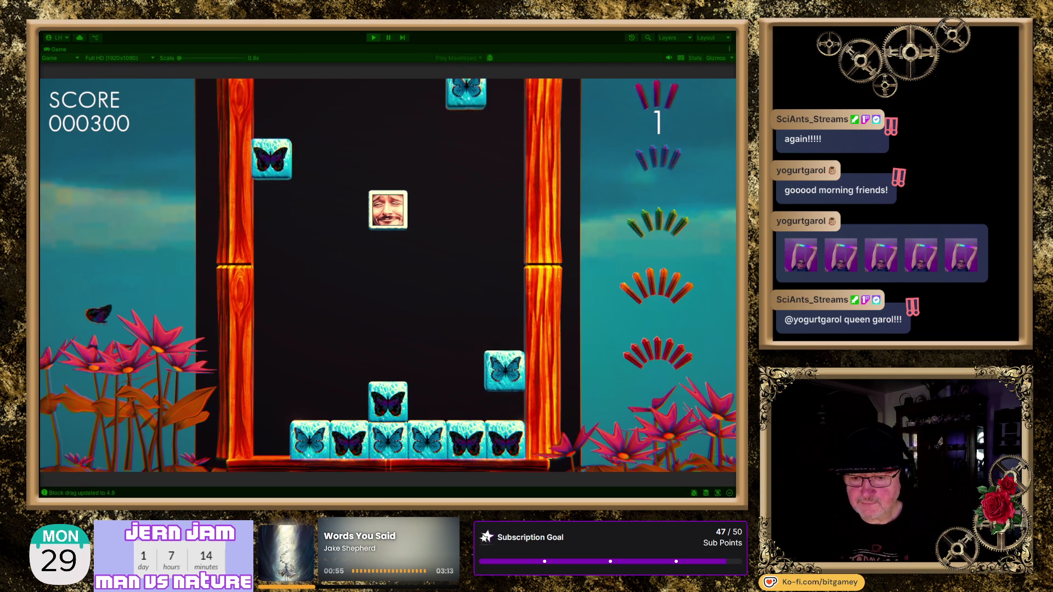
key(Left)
key(Right)
key(Right)
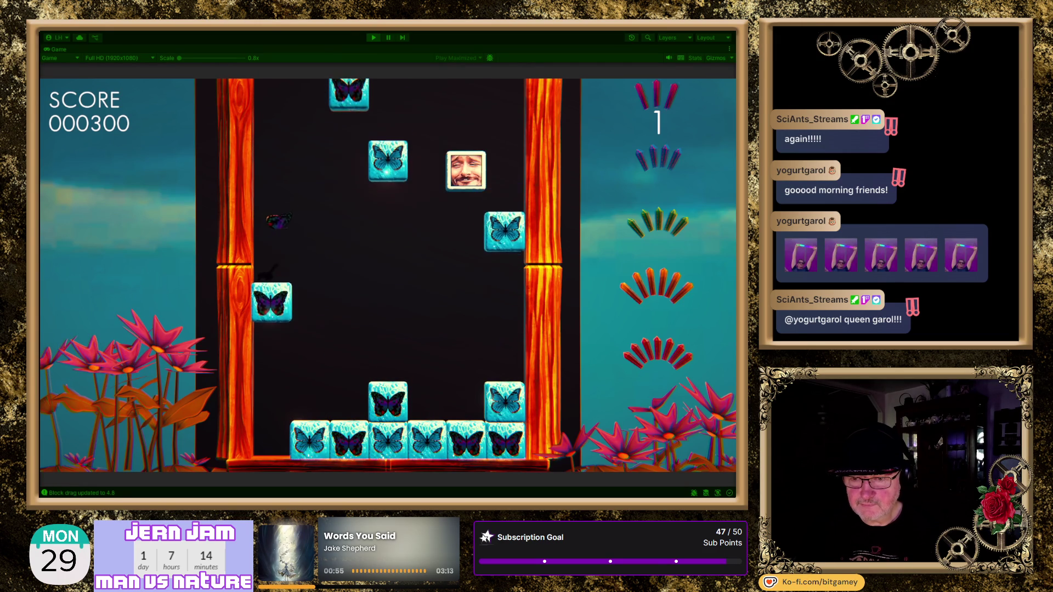
key(Left)
key(Left)
key(Left)
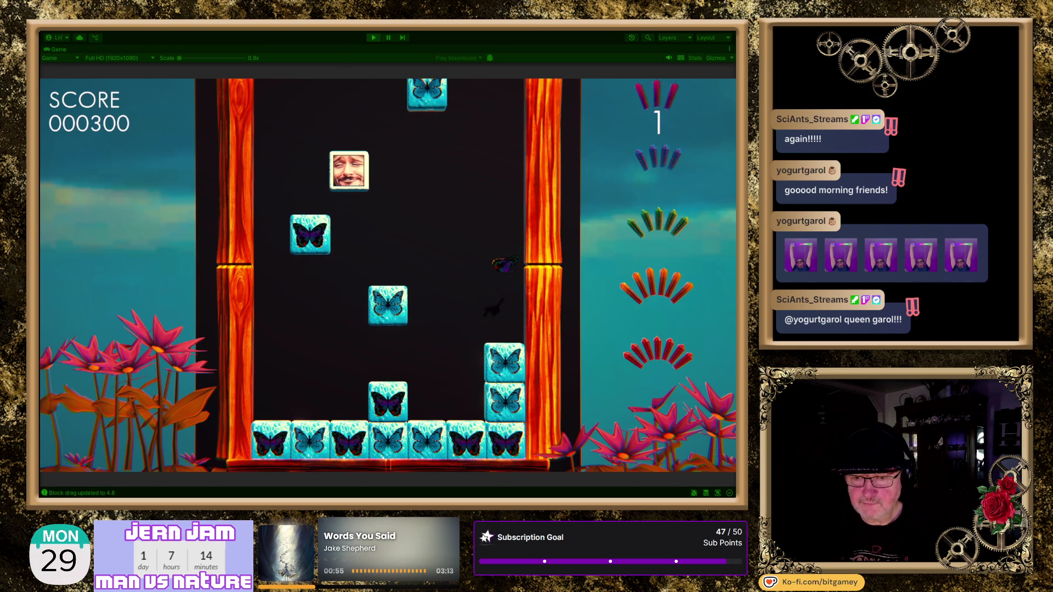
key(Right)
key(Right)
key(Right)
key(Left)
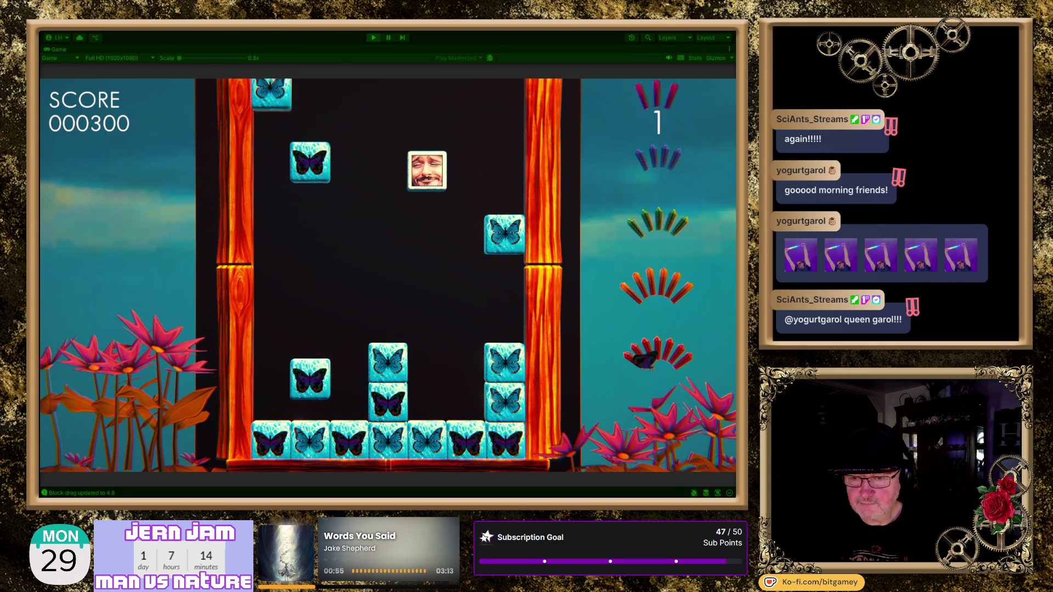
key(Left)
key(Left)
key(Left)
key(Left)
key(Right)
key(Right)
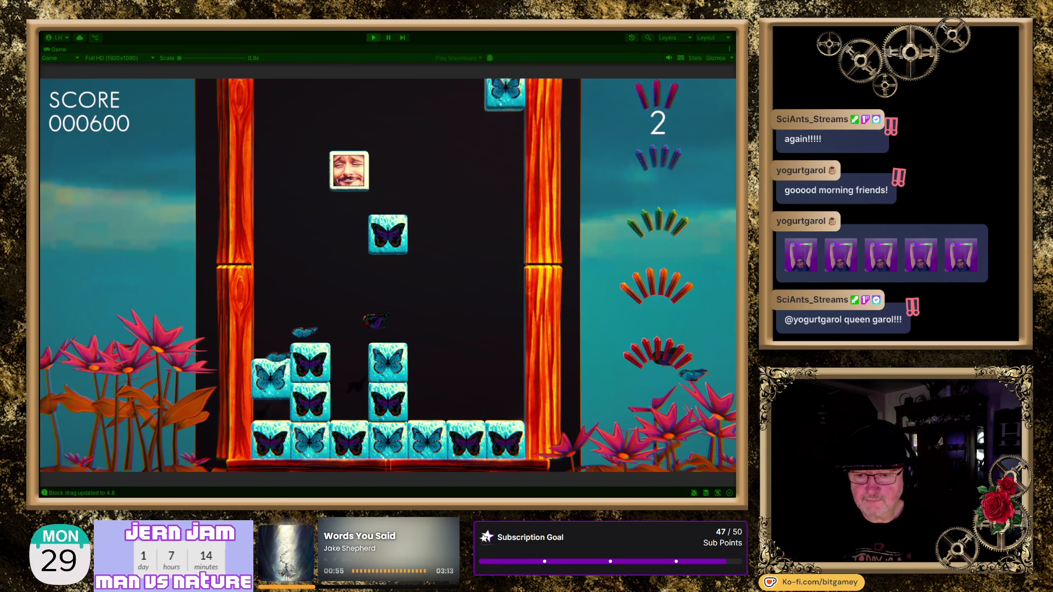
key(Right)
key(Left)
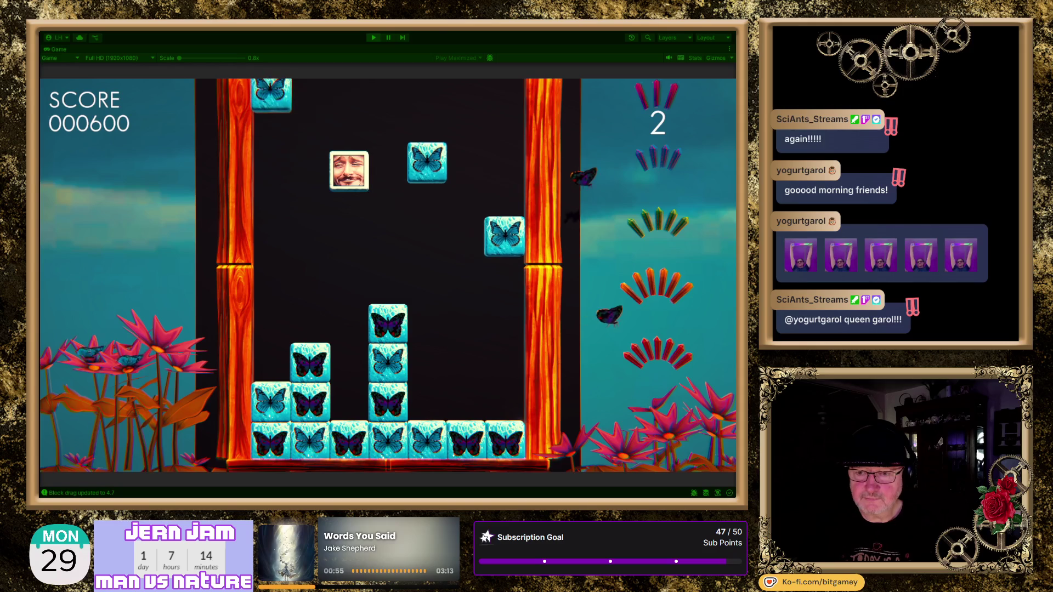
key(Right)
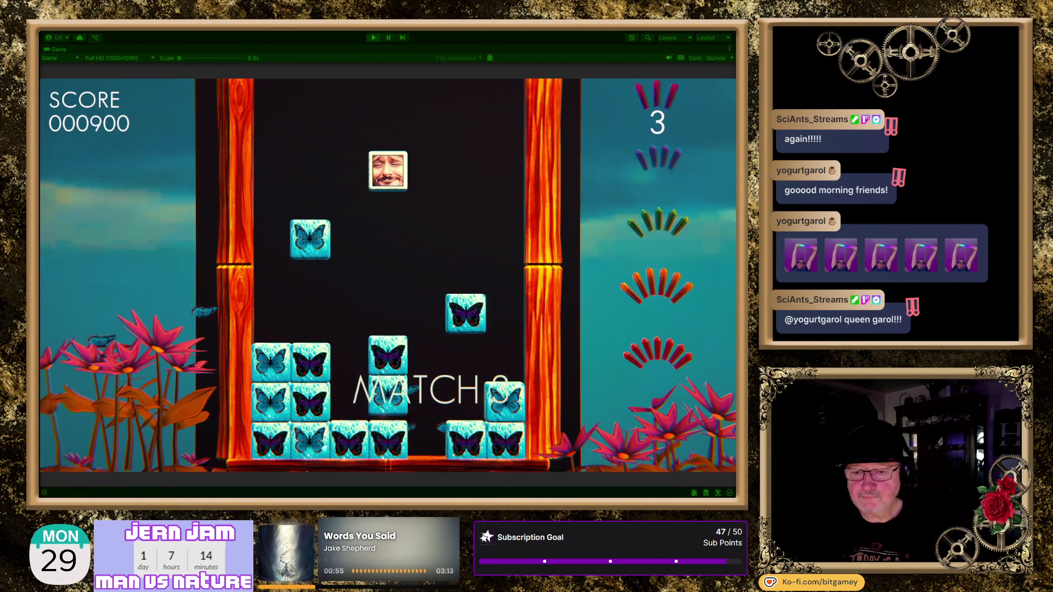
key(Right)
Keep steering the face tile to clear butterfly matches, reaching score 002800 with counter 8
key(Right)
key(Left)
key(Left)
key(Left)
key(Right)
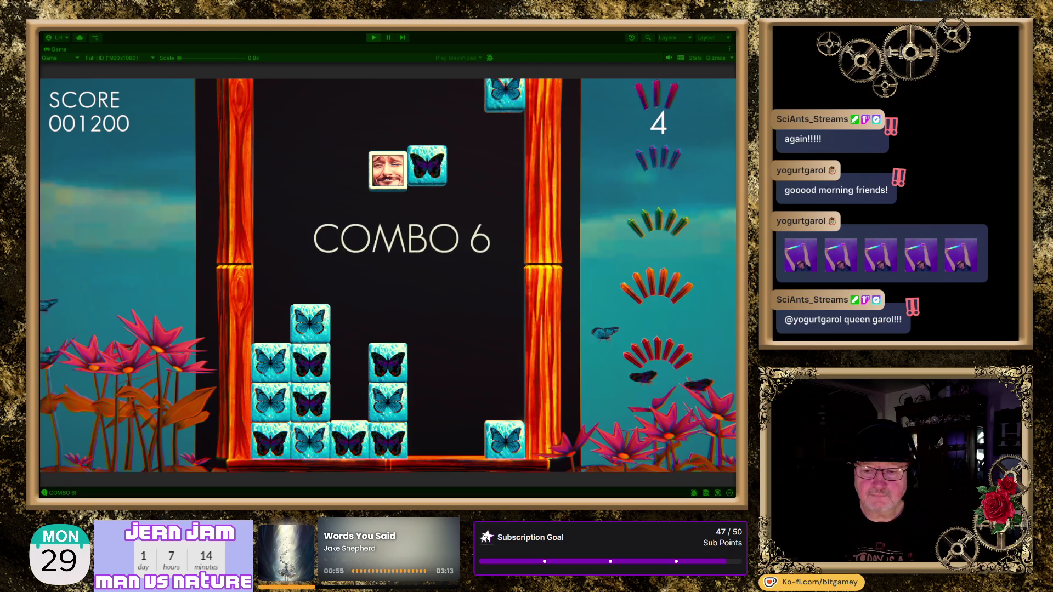
key(Right)
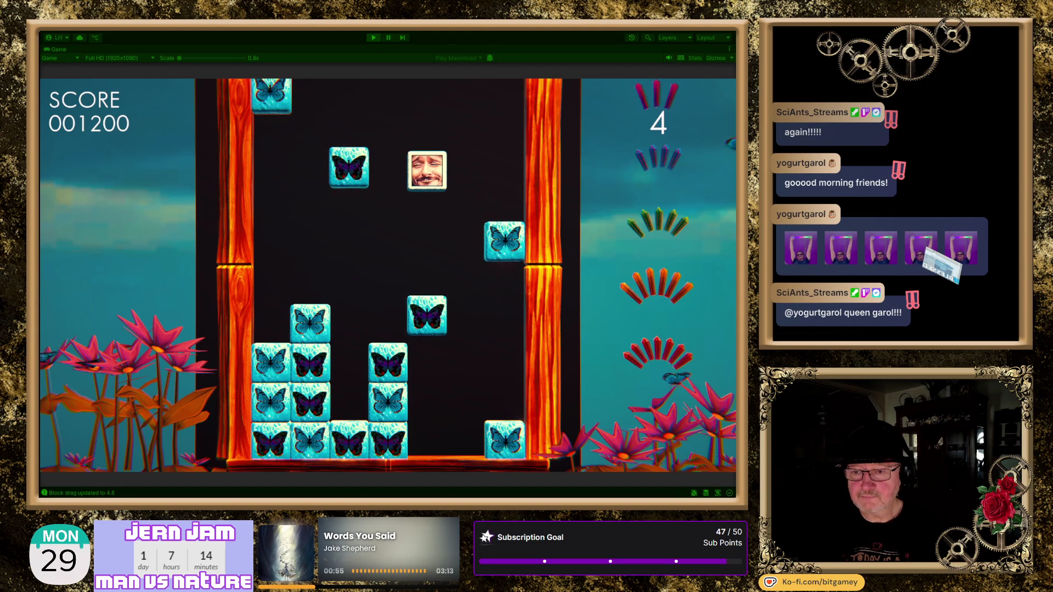
key(Left)
key(Left)
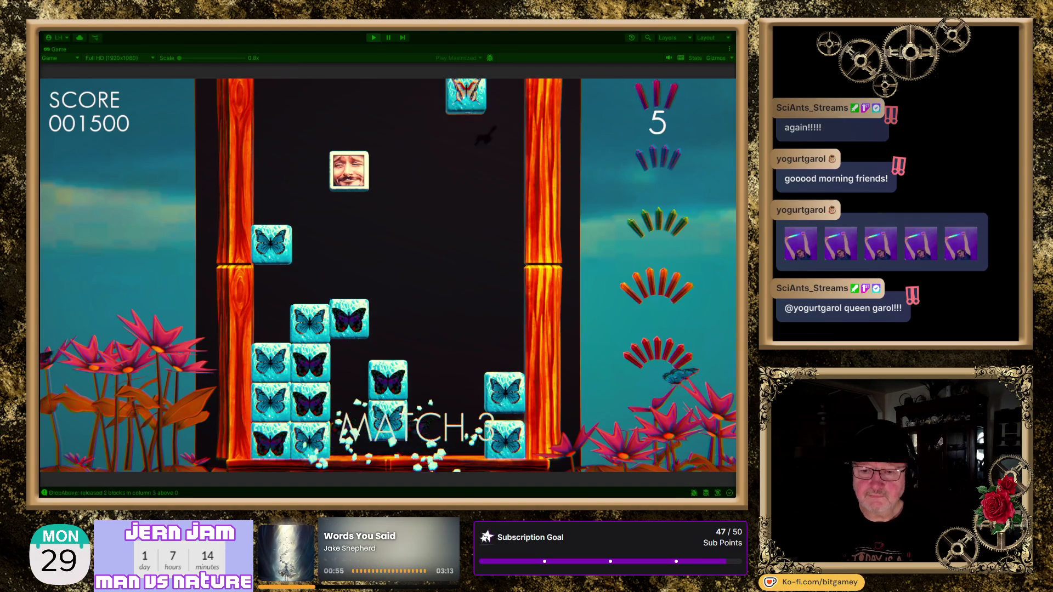
key(Right)
key(Left)
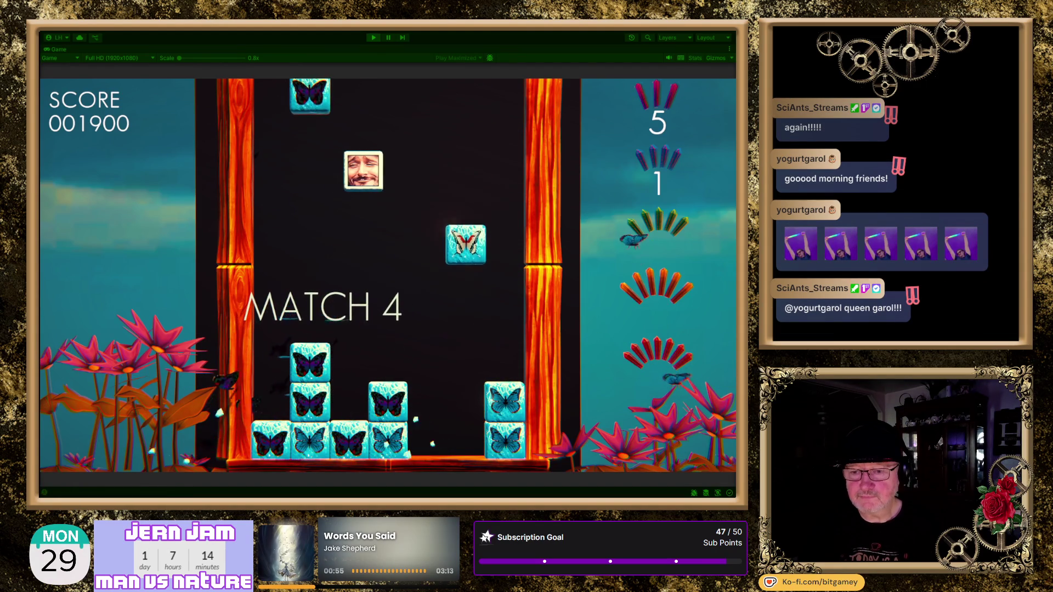
key(Right)
key(Right)
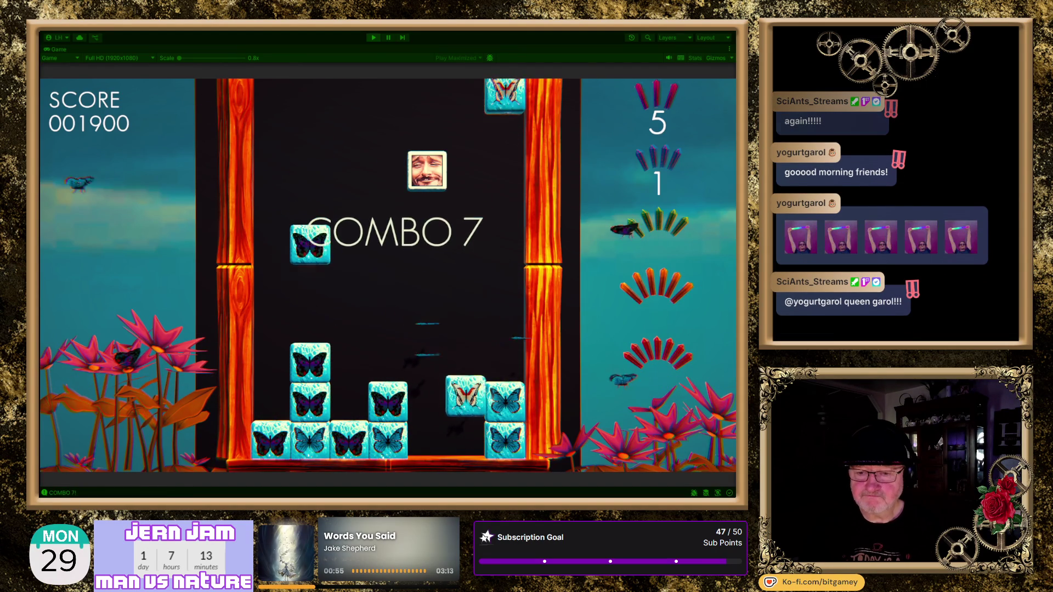
key(Right)
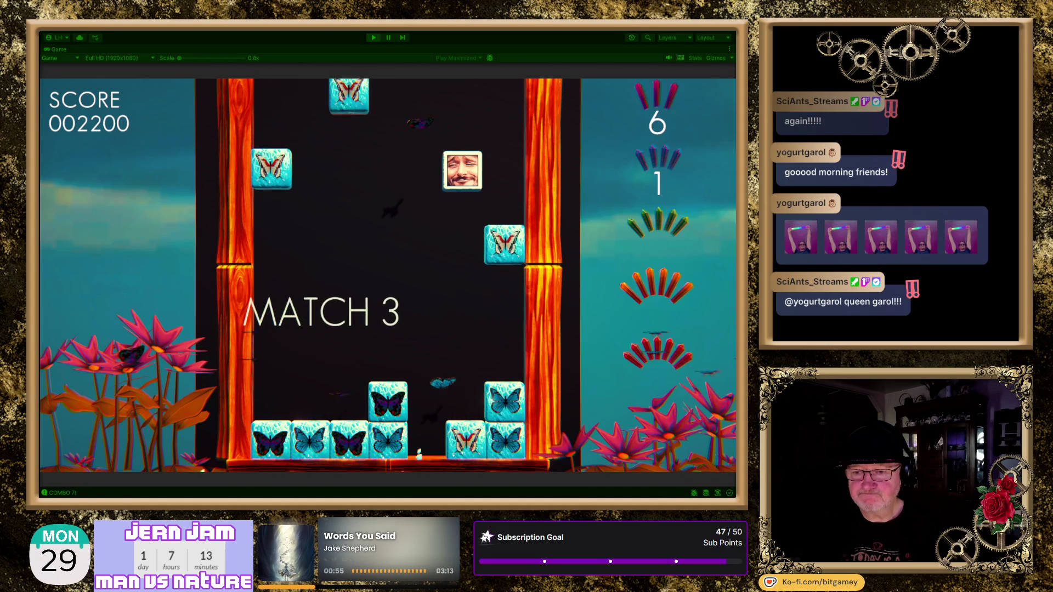
key(Left)
key(Left)
key(Left)
key(Right)
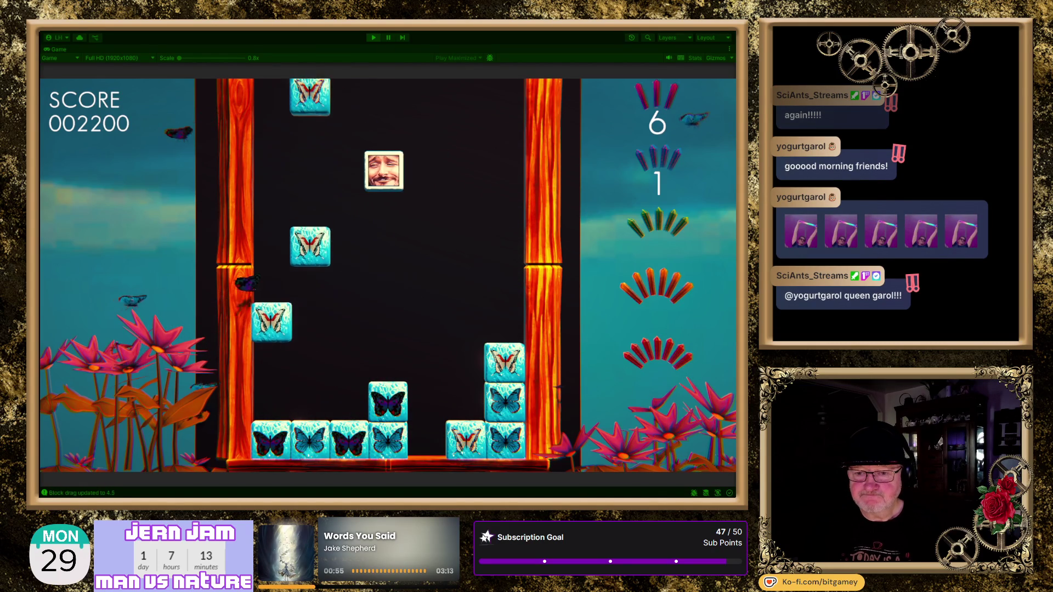
key(Left)
key(Left)
key(Right)
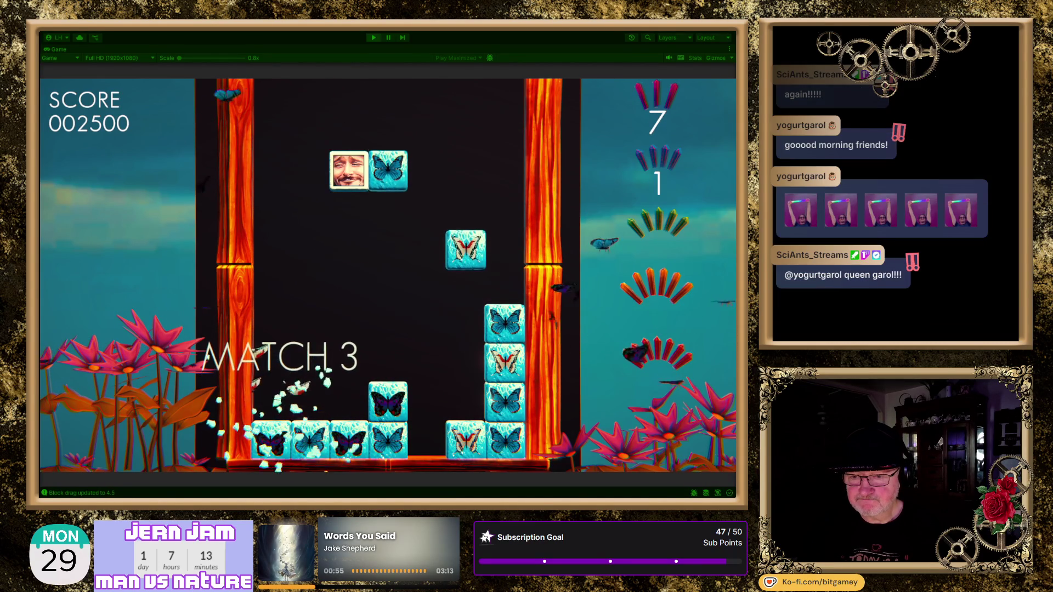
key(Right)
key(Left)
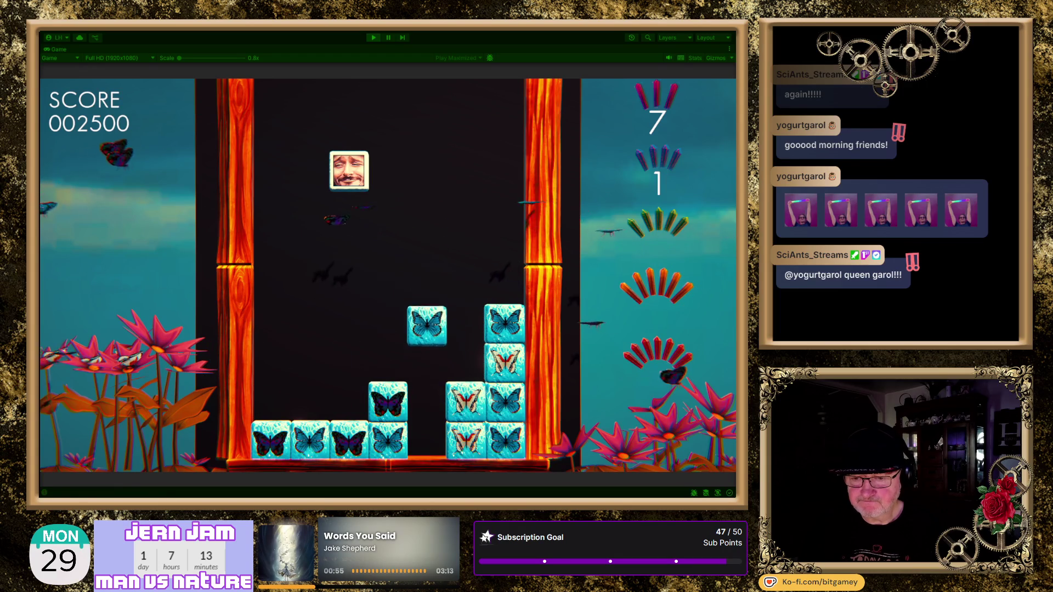
key(Left)
key(Right)
key(Right)
key(Left)
key(Left)
key(Right)
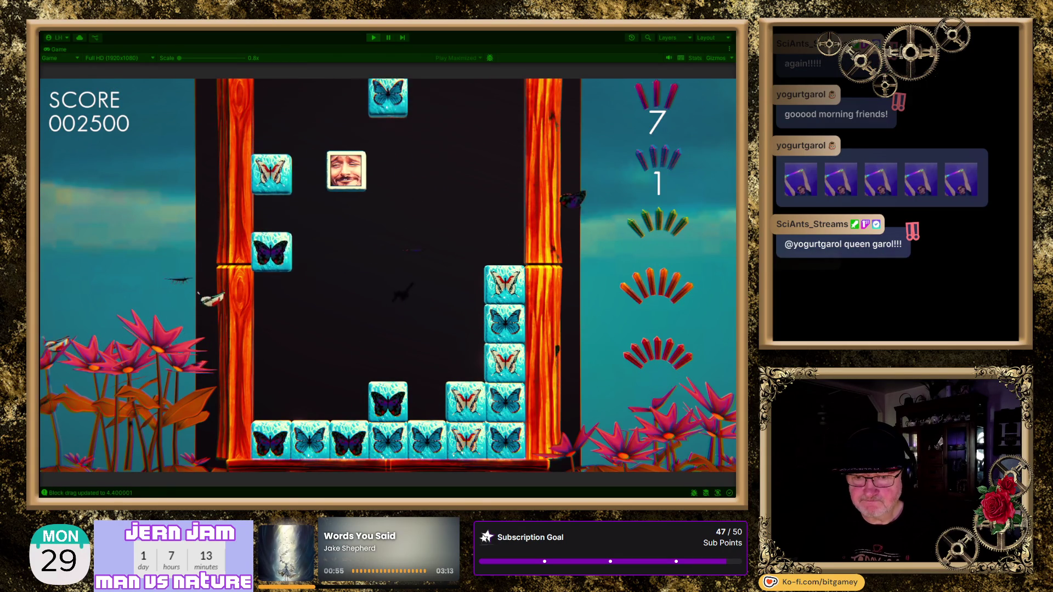
key(Right)
key(Left)
key(Right)
key(Right)
key(Left)
key(Left)
key(Right)
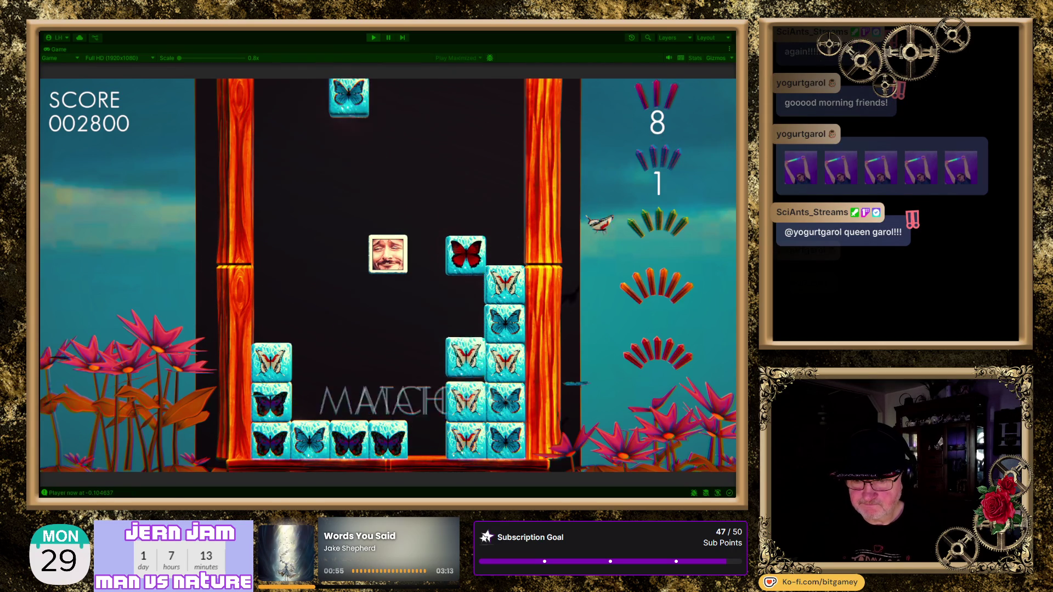
Play on to a score of 4400 by completing butterfly matches, then stop Play mode
key(Left)
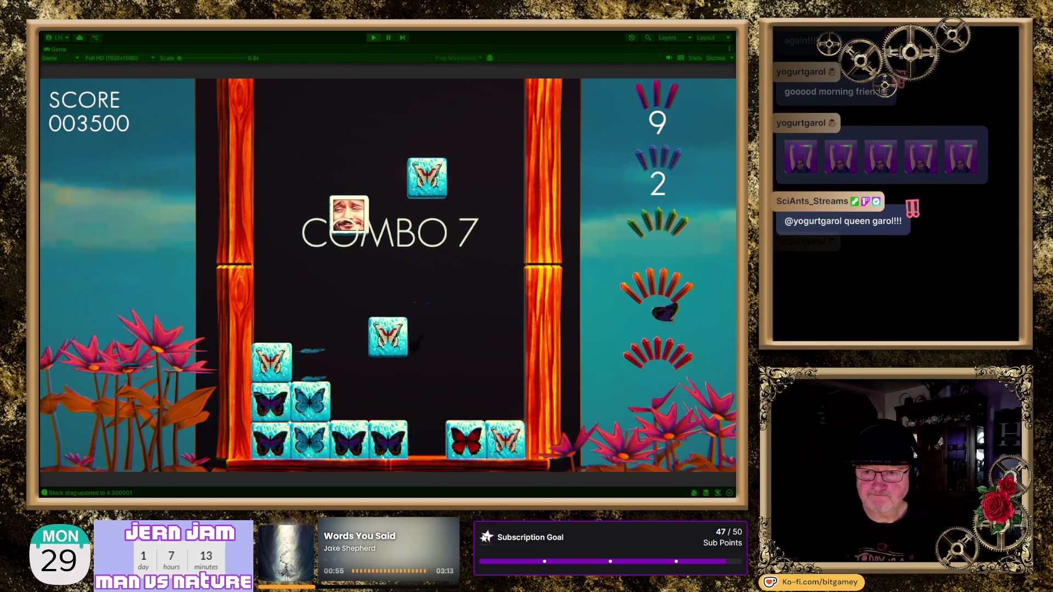
key(Right)
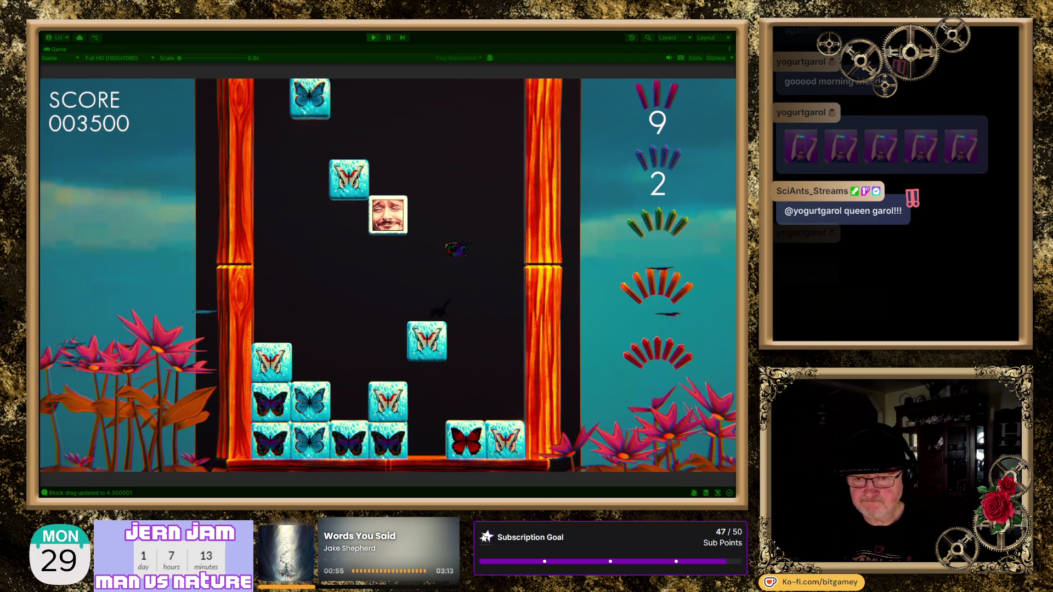
key(Left)
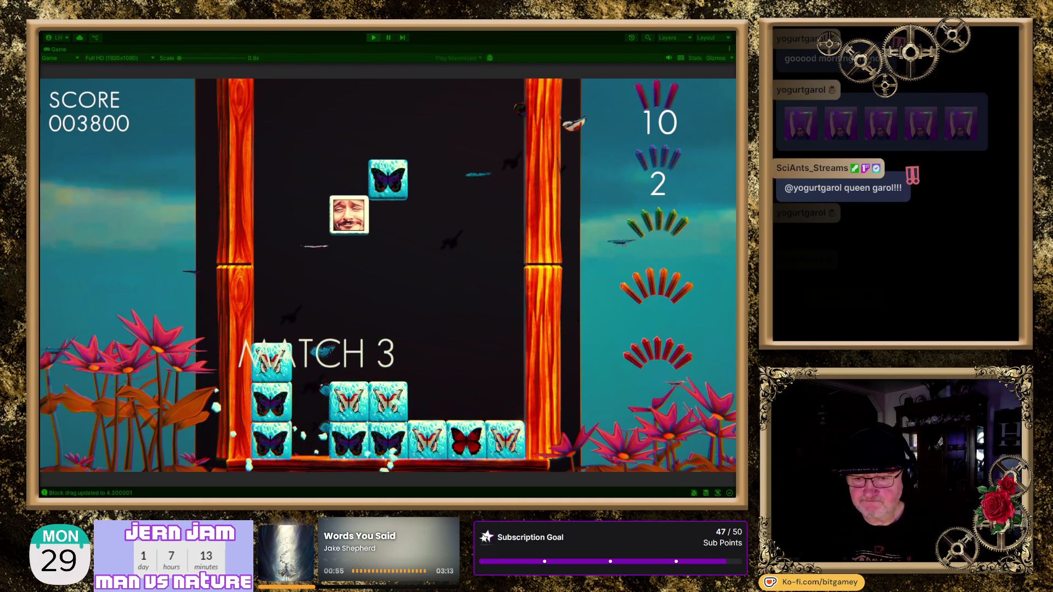
key(Right)
key(Right)
key(Right)
key(Up)
mouse_move(446, 175)
mouse_down()
mouse_move(348, 172)
mouse_move(388, 176)
mouse_up()
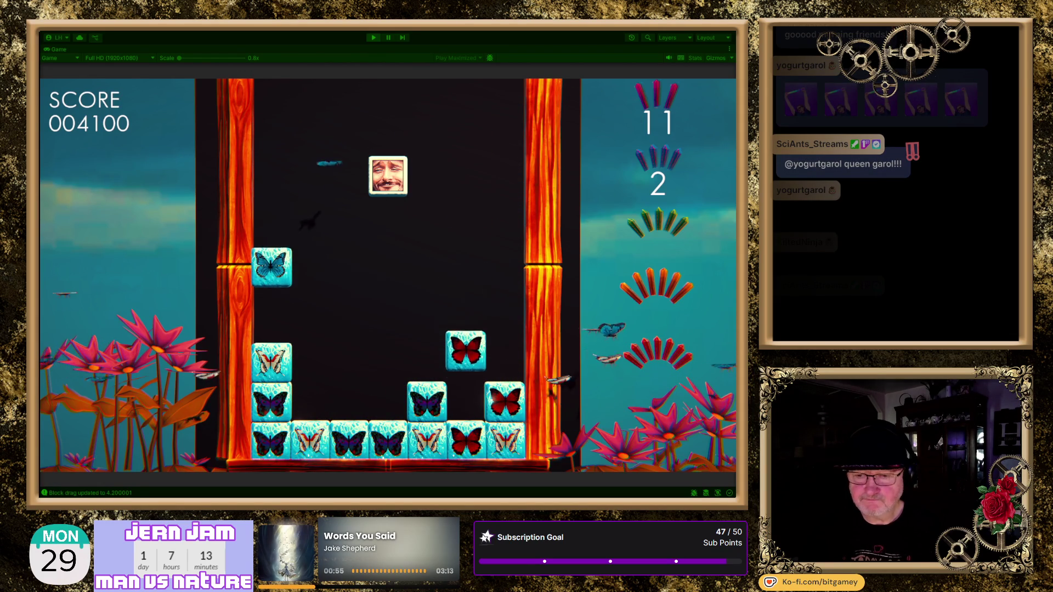
mouse_move(387, 175)
mouse_down()
mouse_move(307, 171)
mouse_move(340, 219)
mouse_move(416, 220)
mouse_up()
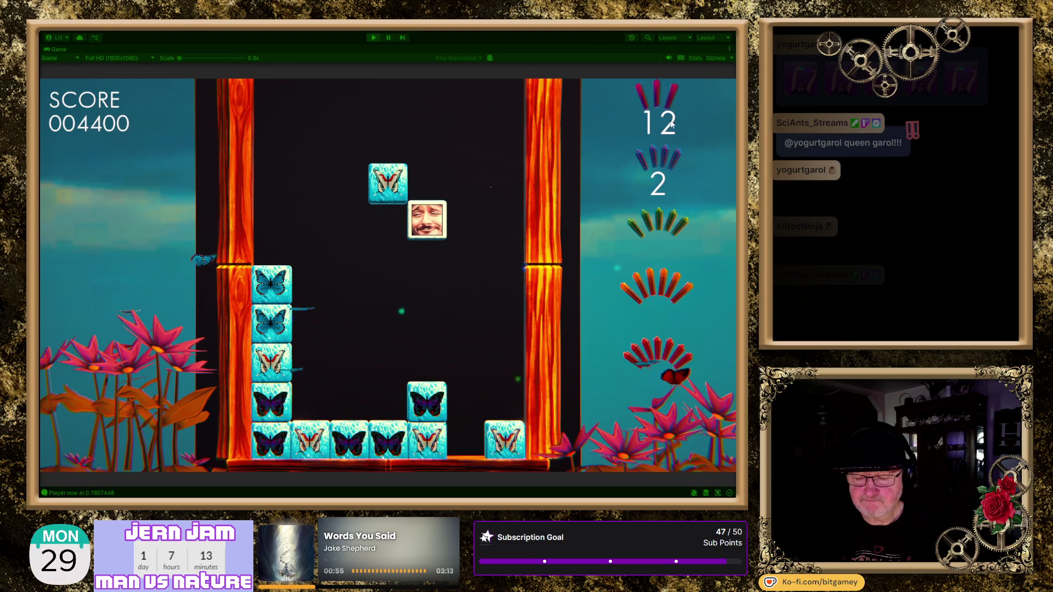
click(372, 37)
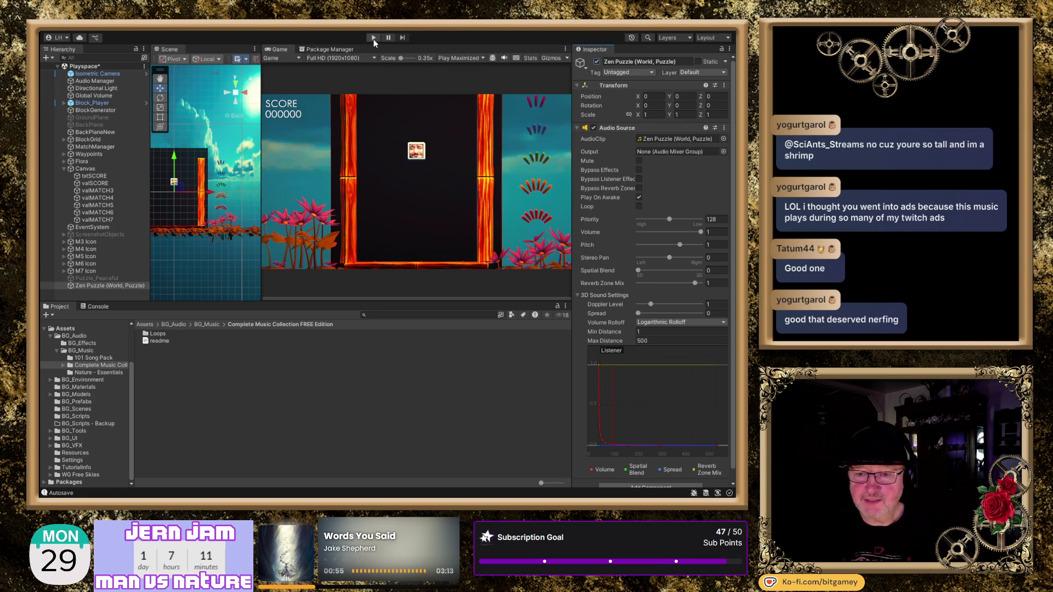
Start a new playtest with the Zen Puzzle music object
click(372, 38)
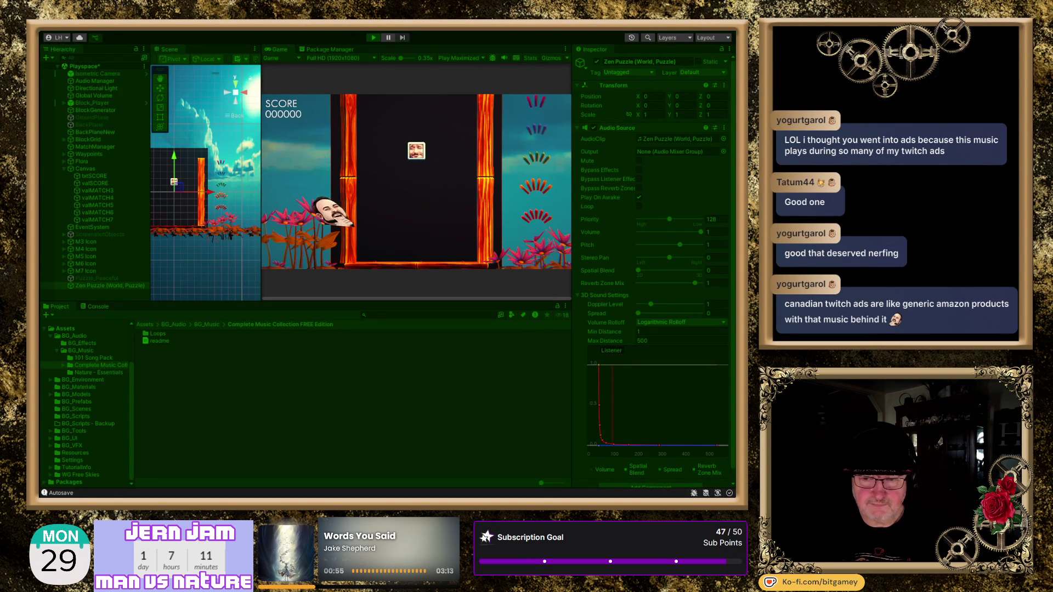
Maximize the game view and steer the face tile to push butterfly tiles into matches
key(shift+space)
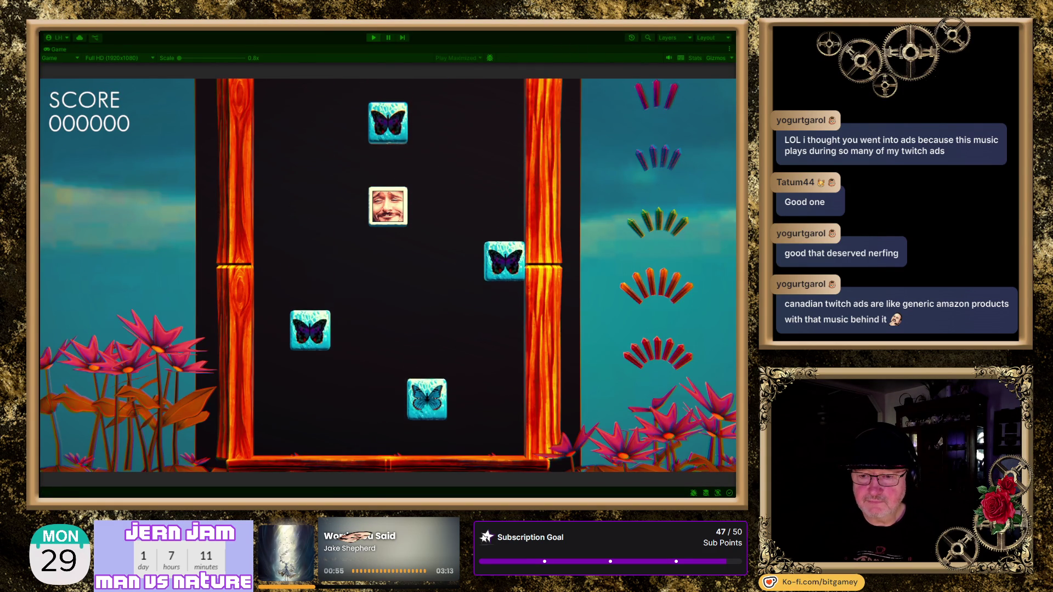
key(Right)
key(Right)
key(Right)
key(Left)
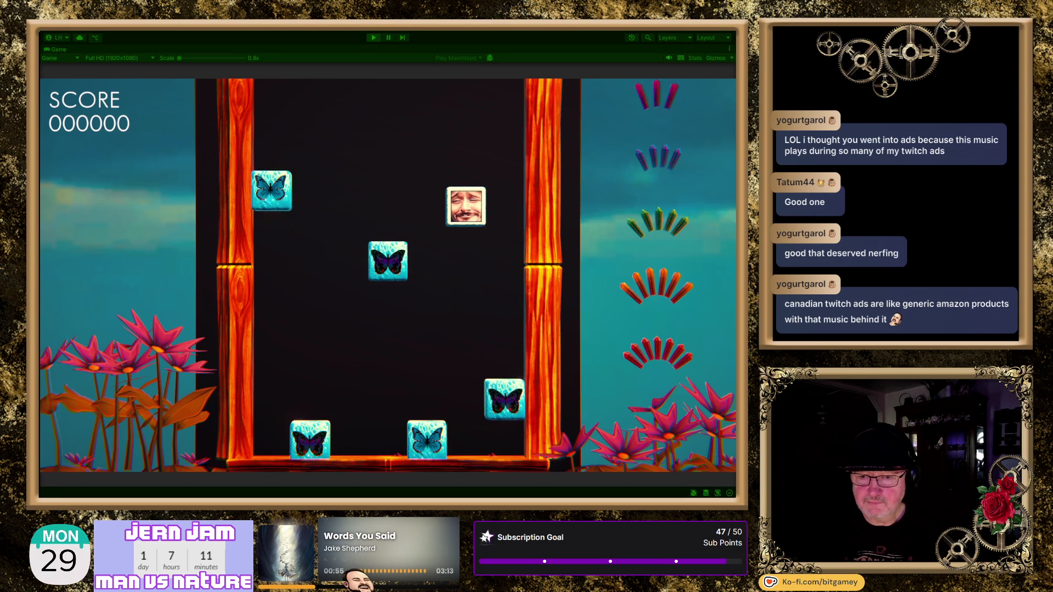
key(Left)
key(Left)
key(Left)
key(Right)
key(Left)
key(Left)
key(Right)
key(Right)
key(Right)
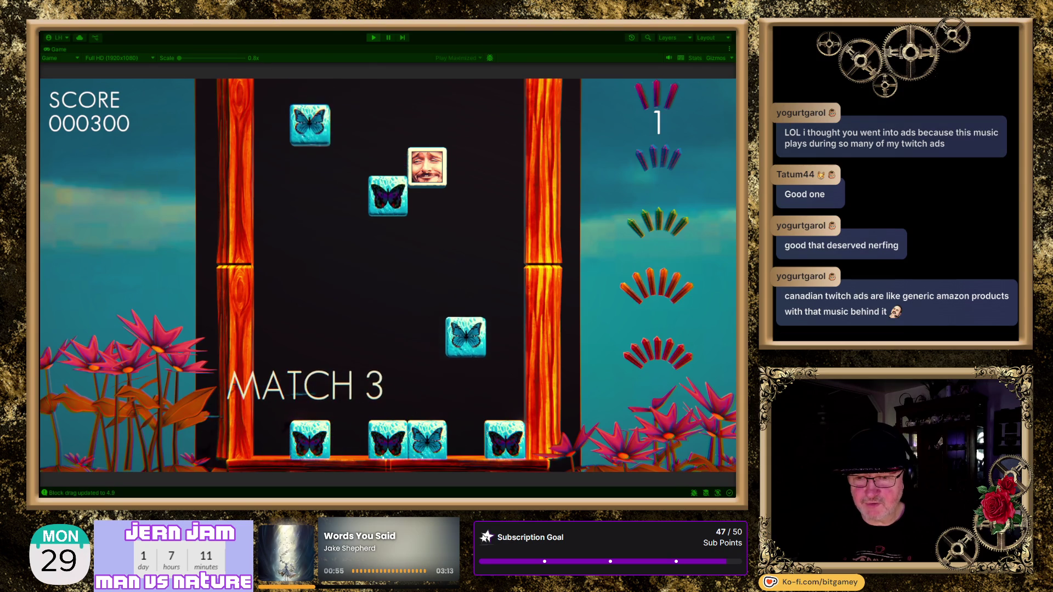
key(Left)
key(Left)
key(Left)
key(Right)
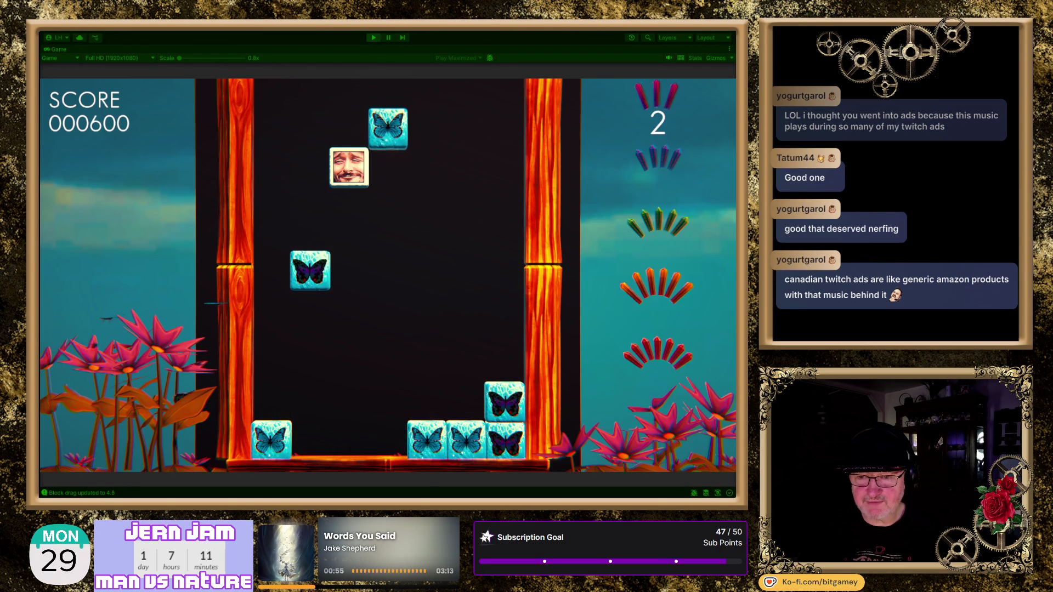
key(Right)
key(Down)
key(Left)
key(Left)
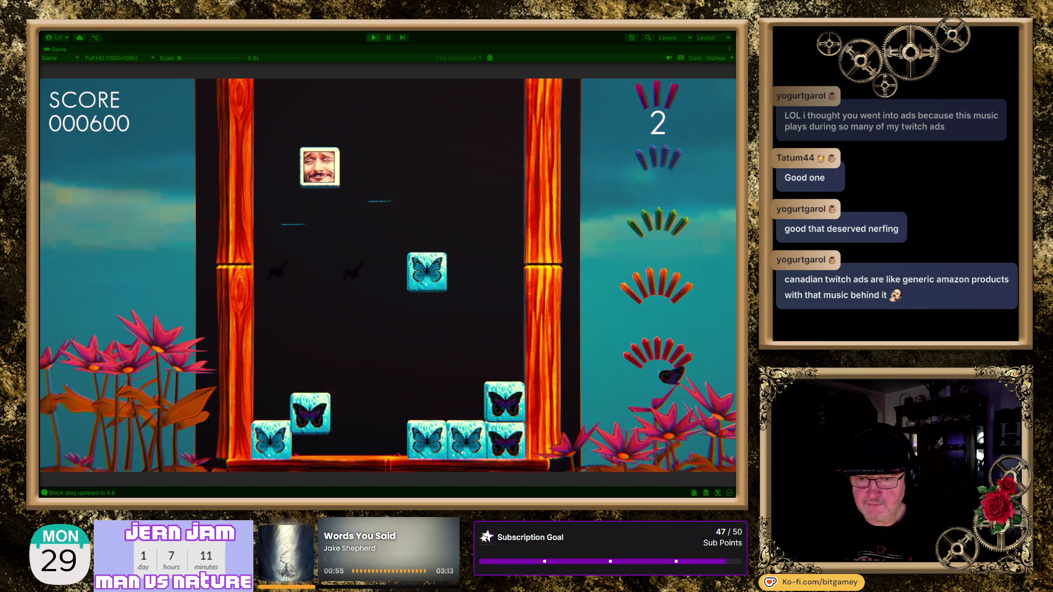
key(Right)
key(Right)
key(Right)
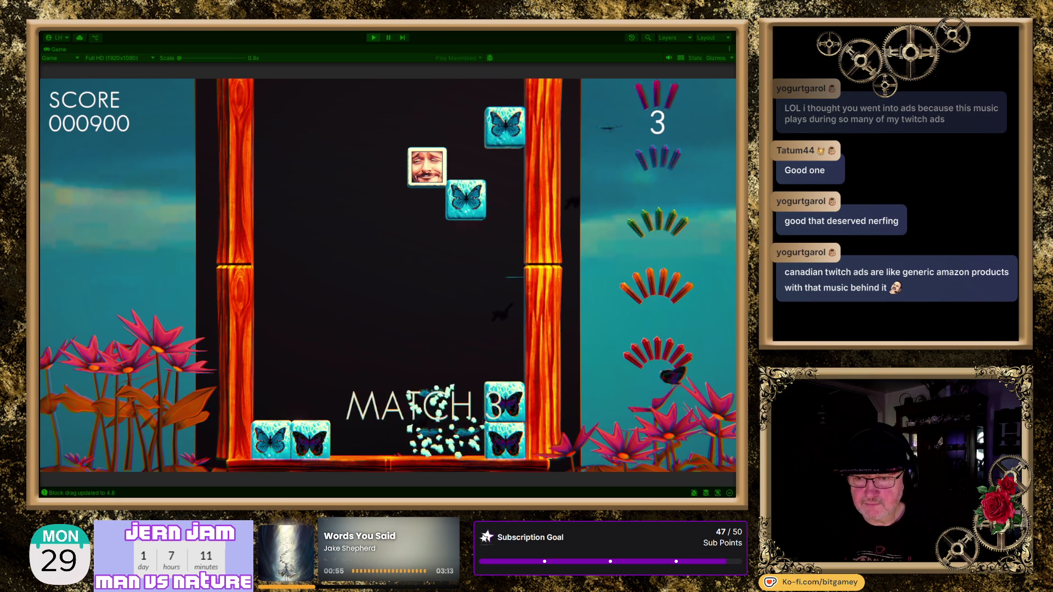
key(Left)
key(Left)
key(Left)
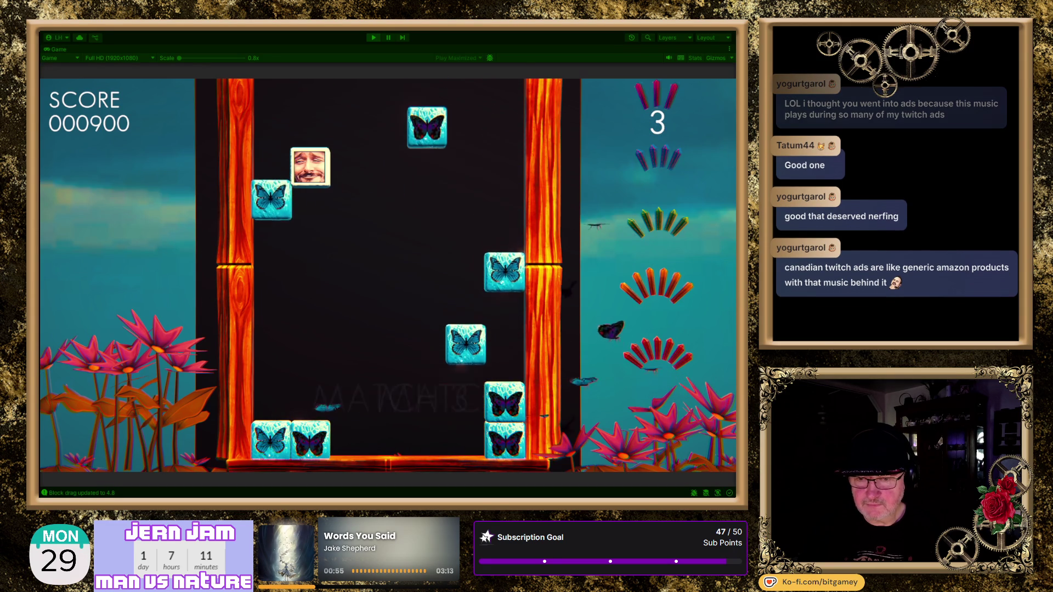
key(Right)
key(Right)
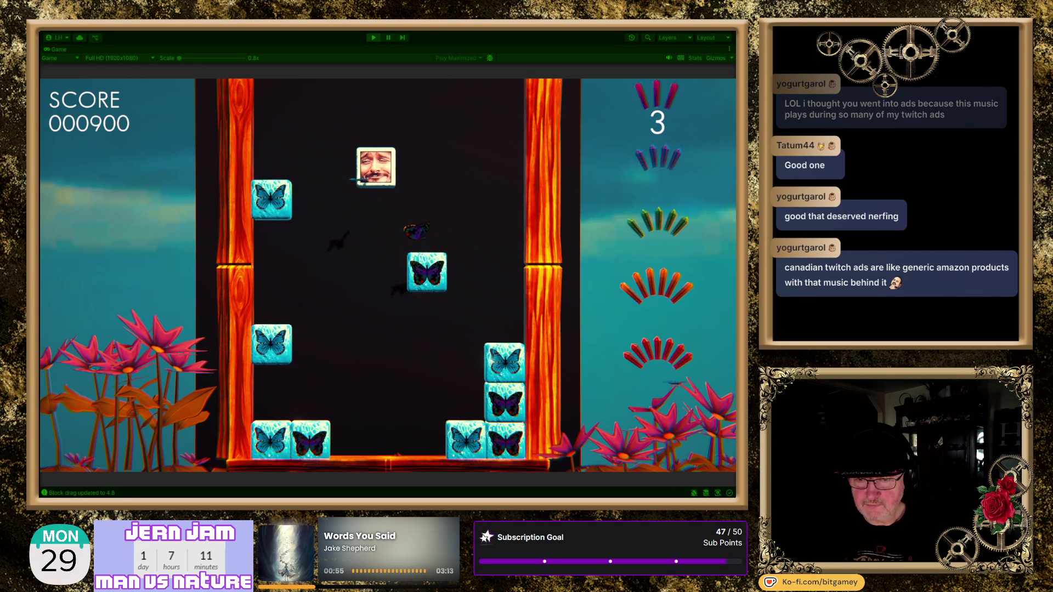
key(Right)
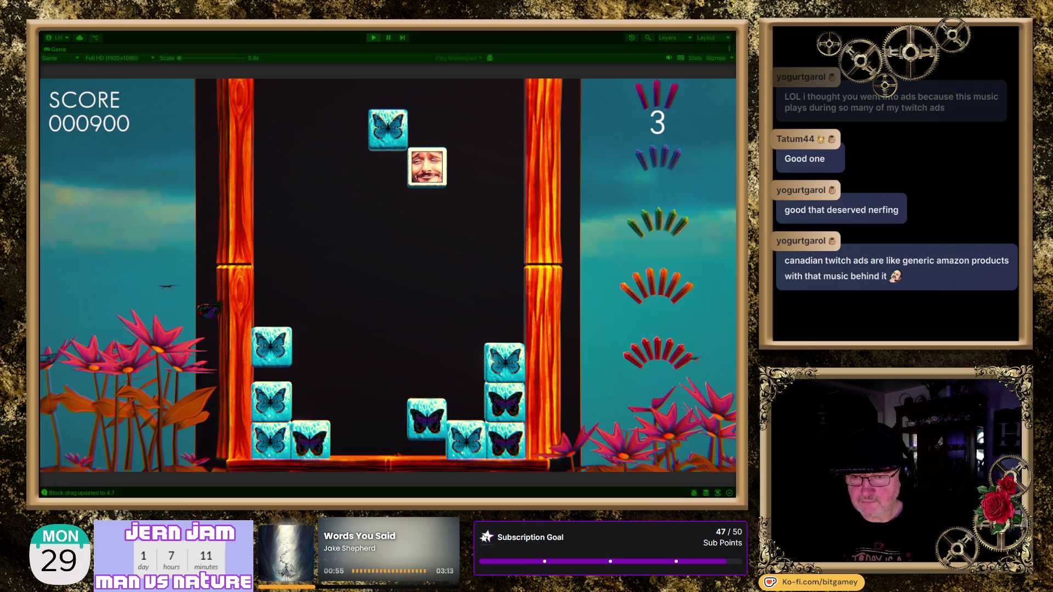
Rotate and shift the face-butterfly pair to finish matches, raising the score to 002100, counter 7
key(Up)
key(Left)
key(Up)
key(Left)
key(Right)
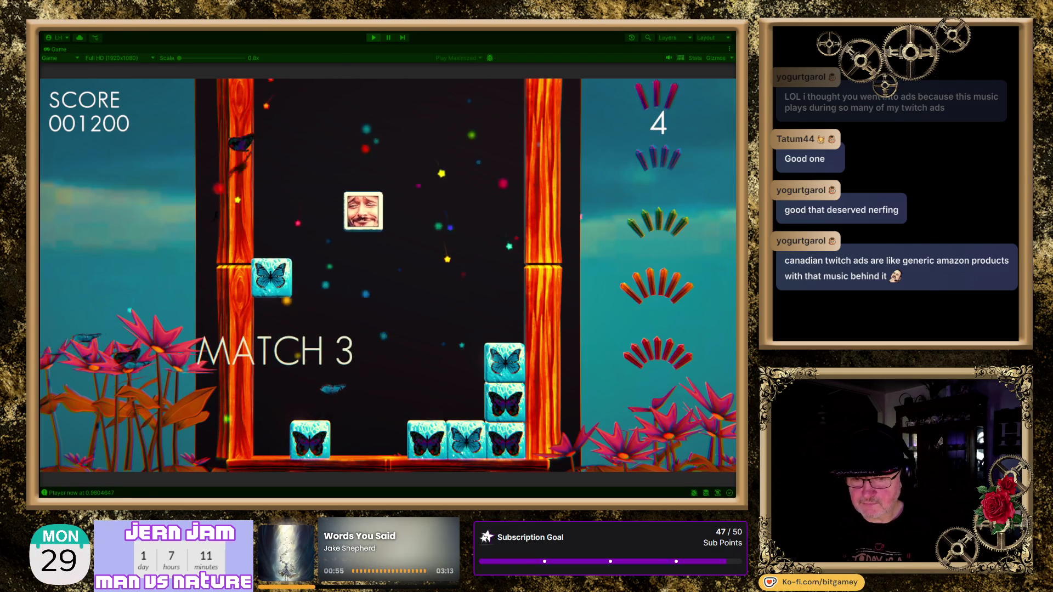
key(Right)
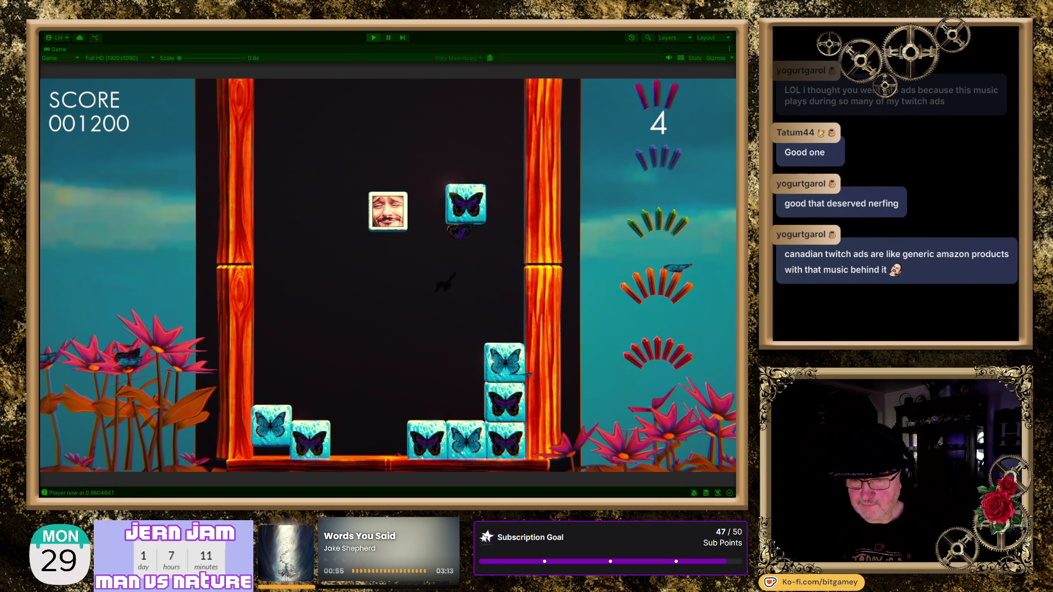
key(Left)
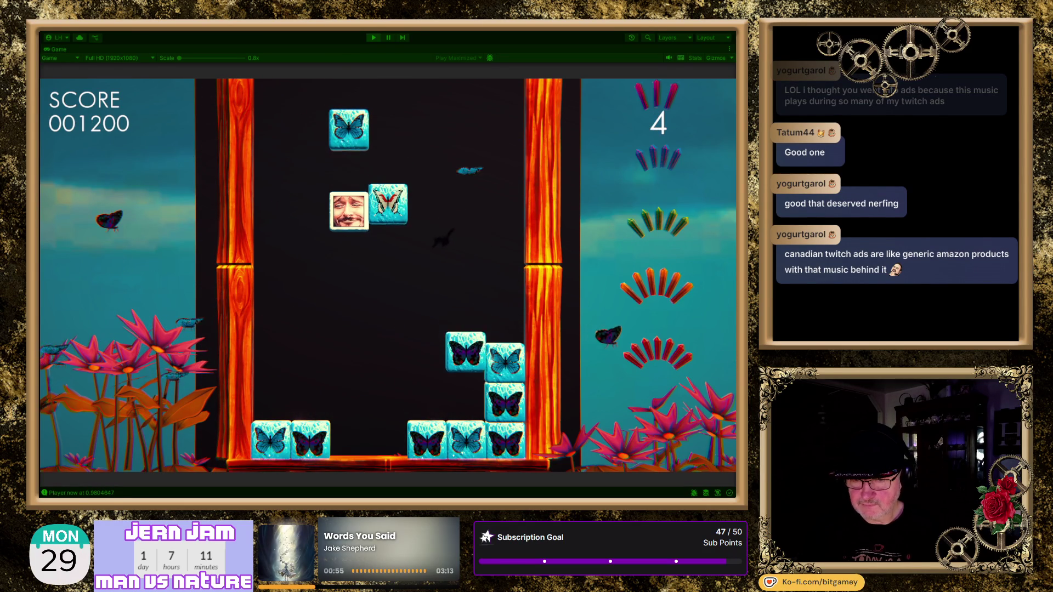
key(Left)
key(Right)
key(Right)
key(Right)
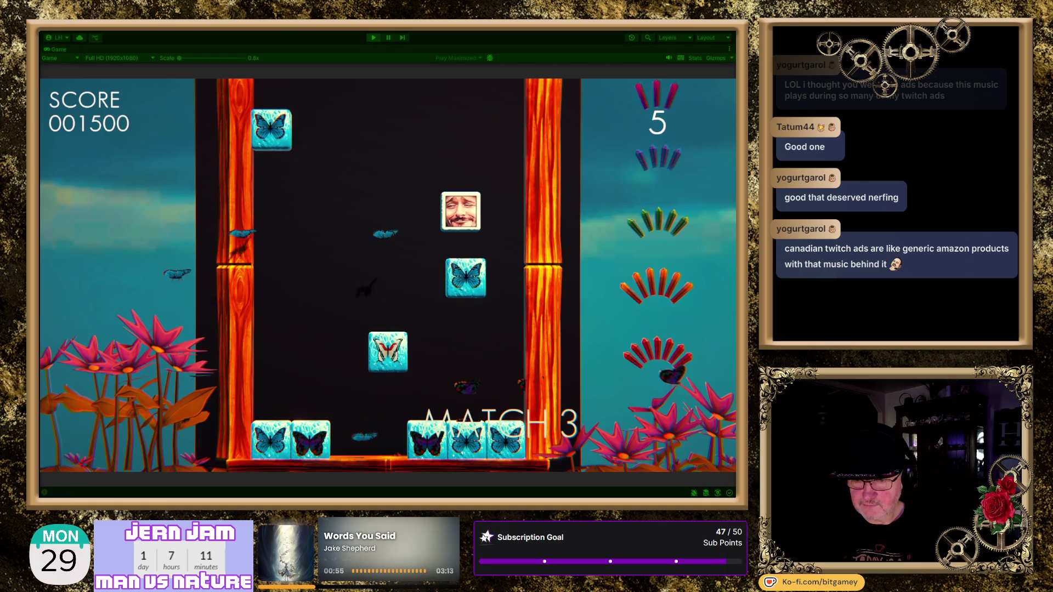
key(Left)
key(Left)
key(Right)
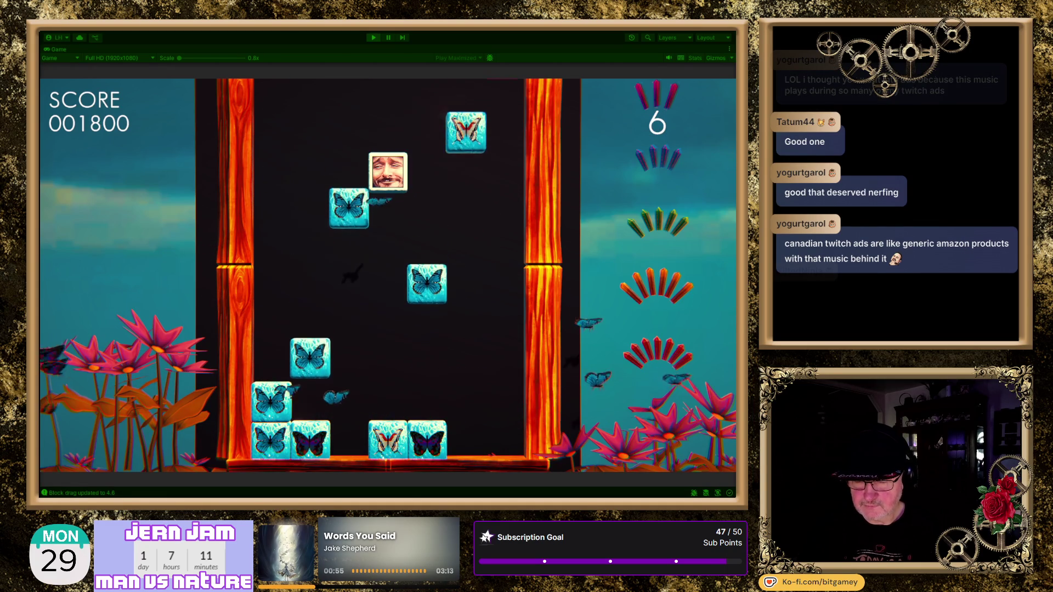
key(Right)
key(Left)
key(Left)
key(Right)
key(Left)
key(Right)
key(Right)
key(Left)
key(Left)
key(Left)
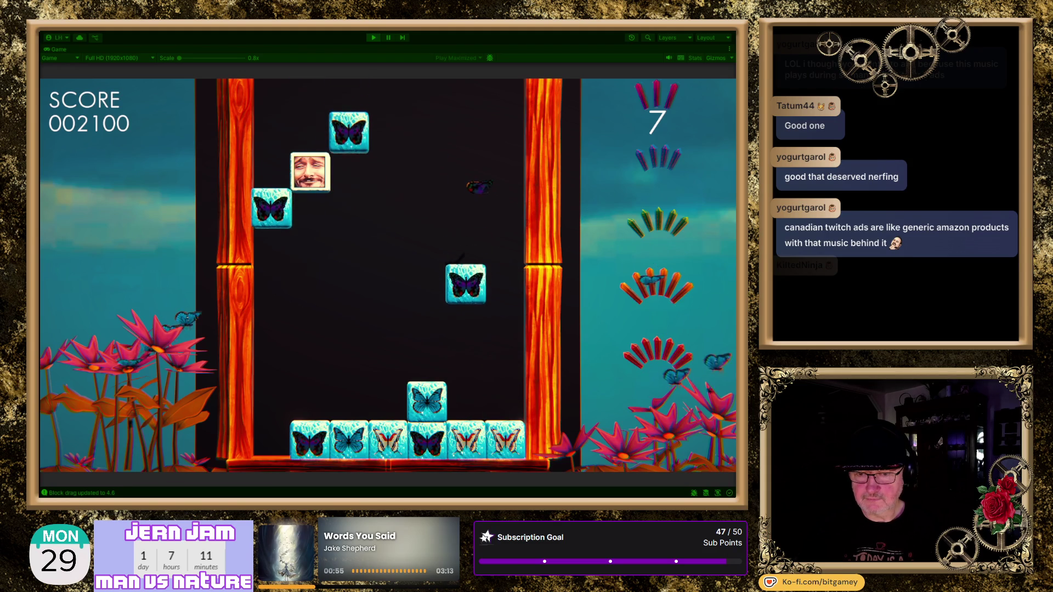
Steer the face tile left and right across columns to set up butterfly matches
key(Right)
key(Right)
key(Right)
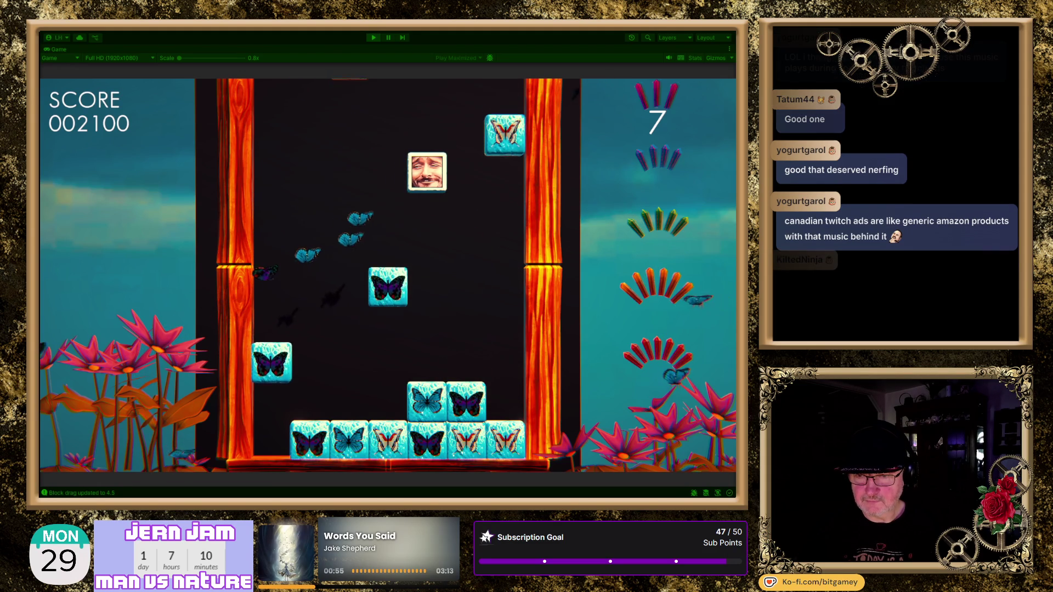
key(Left)
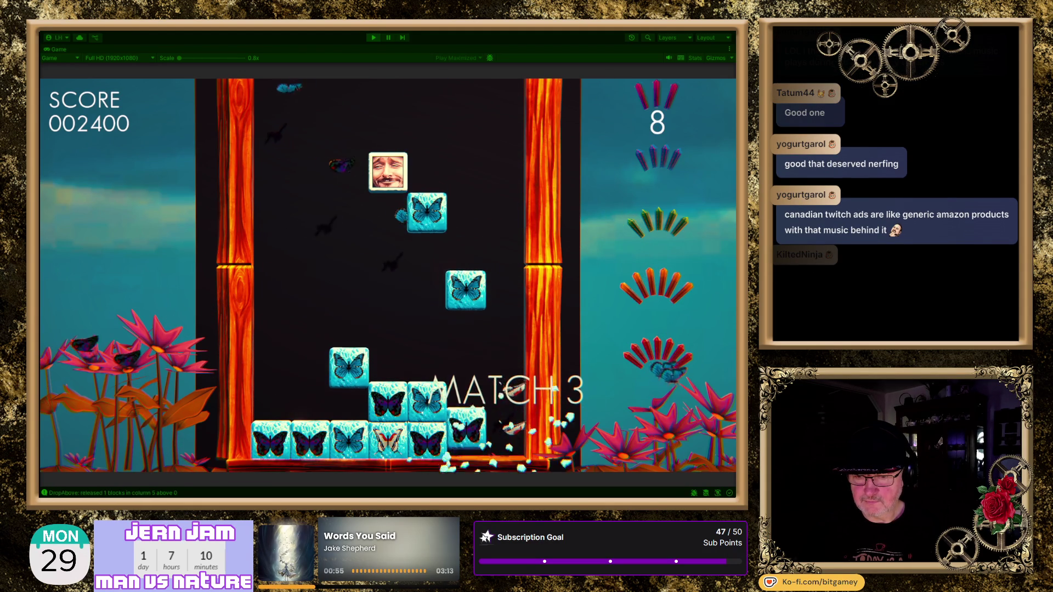
key(Left)
key(Right)
key(Left)
key(Left)
key(Right)
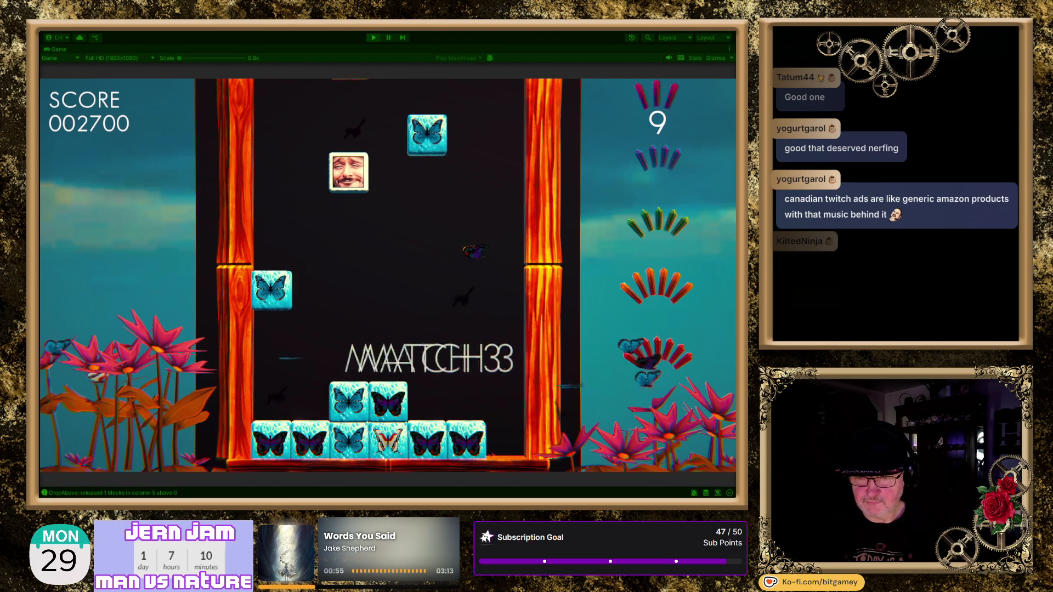
key(Left)
key(Left)
key(Right)
key(Right)
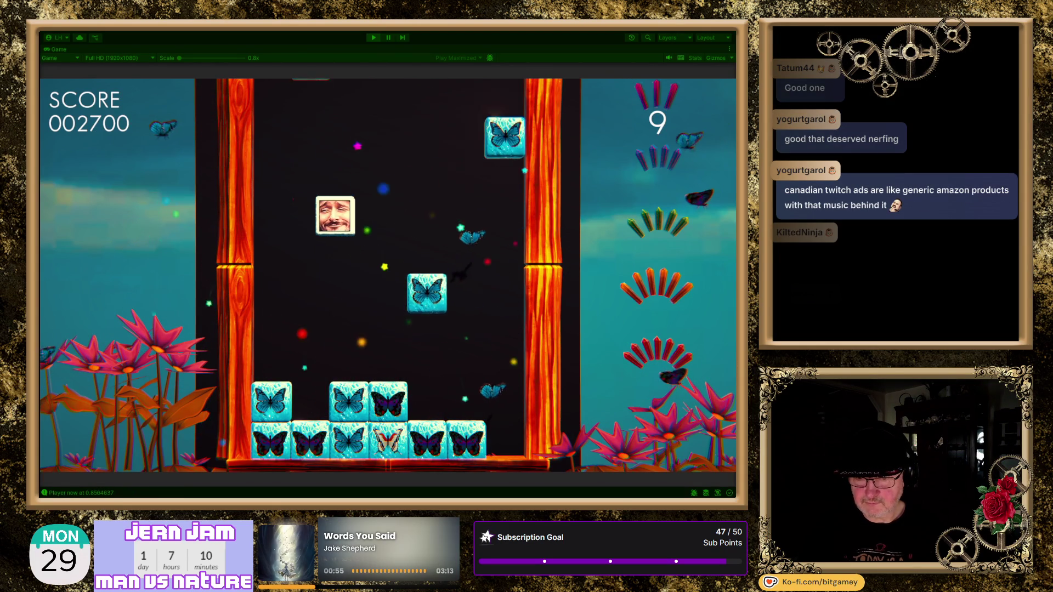
key(Right)
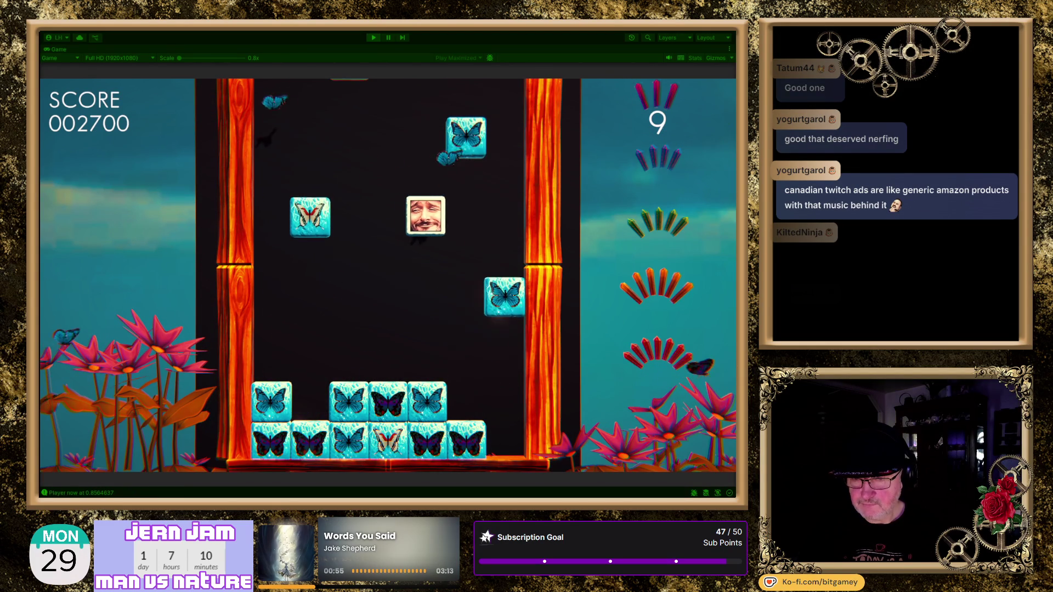
key(Right)
key(Left)
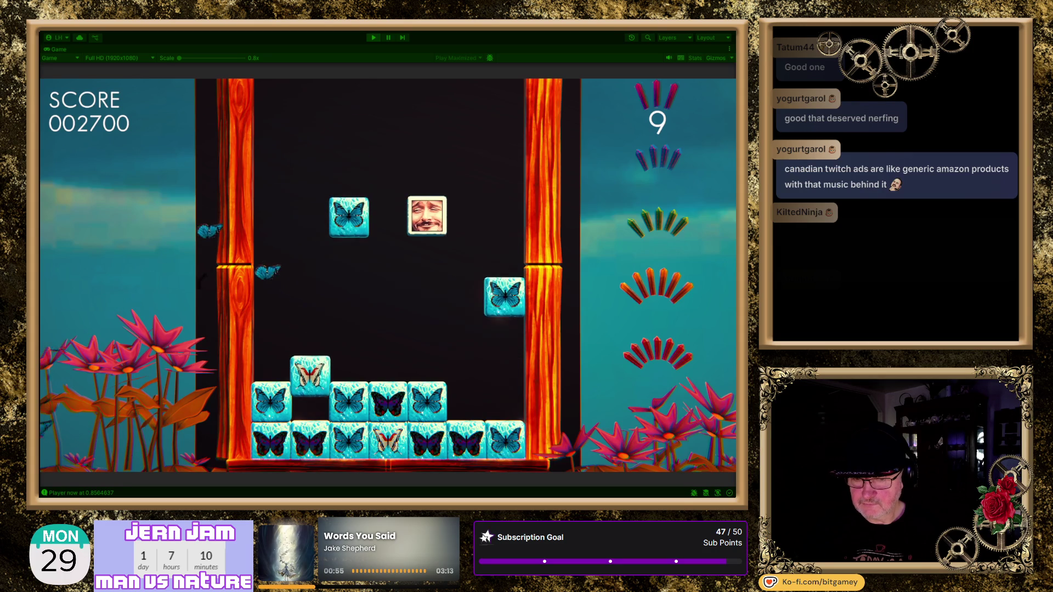
key(Left)
key(Left)
key(Left)
key(Right)
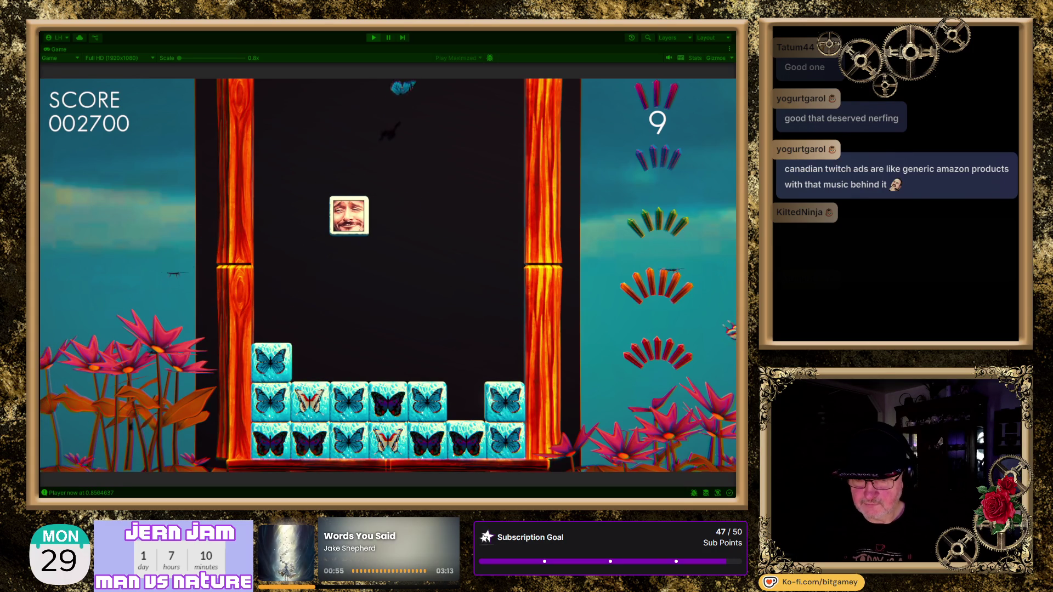
key(Right)
key(Right)
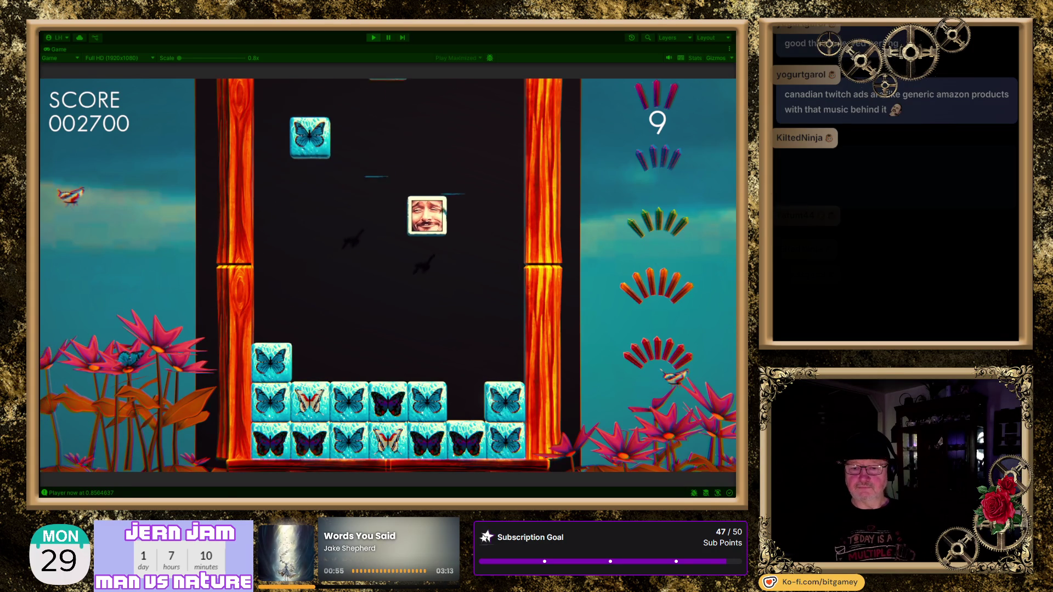
key(Right)
key(Left)
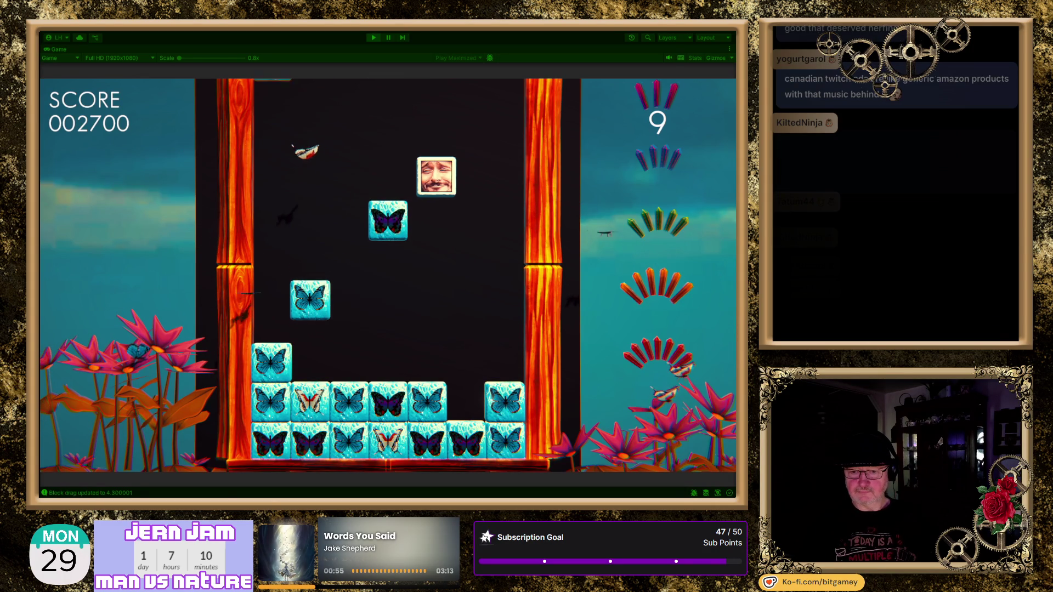
key(Left)
key(Left)
key(Right)
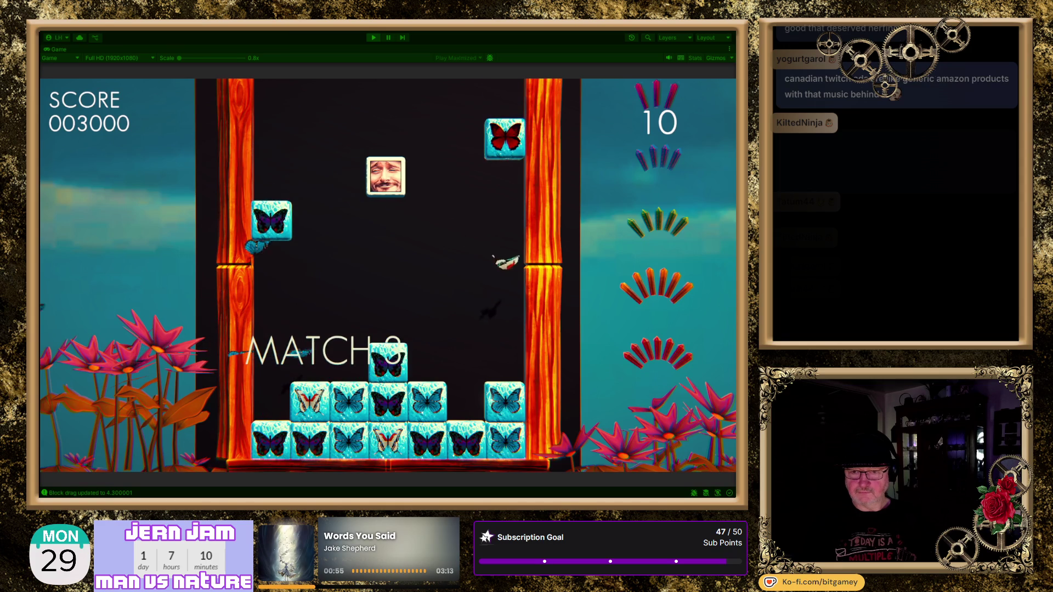
key(Left)
key(Left)
key(Right)
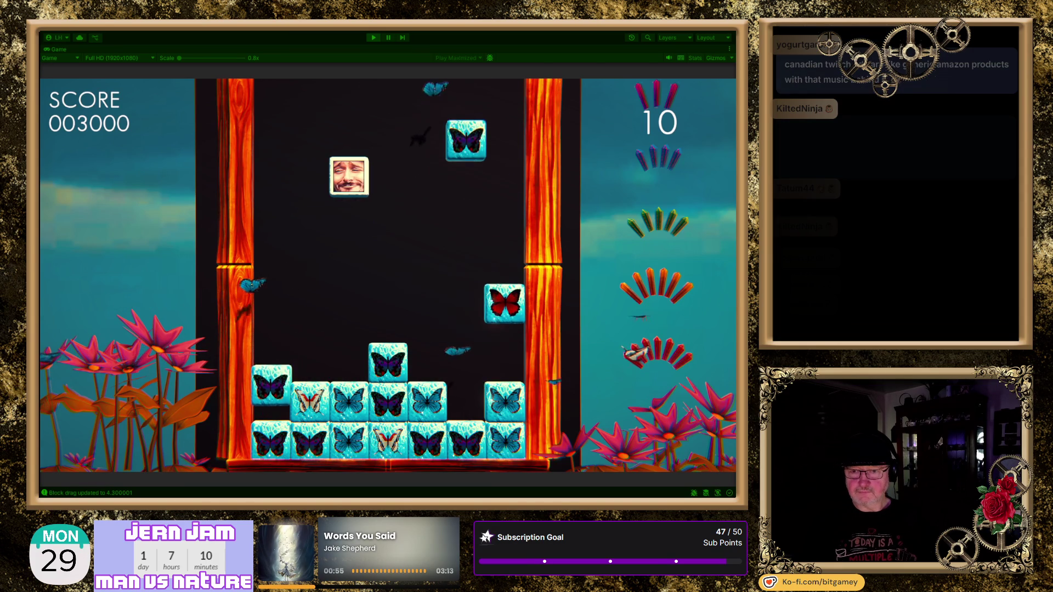
key(Left)
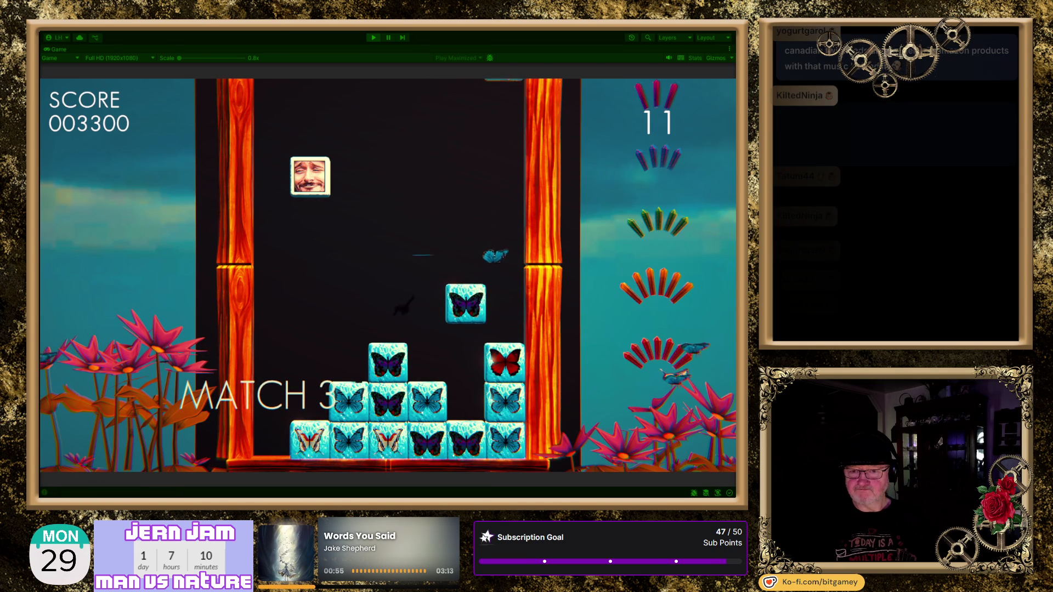
key(Right)
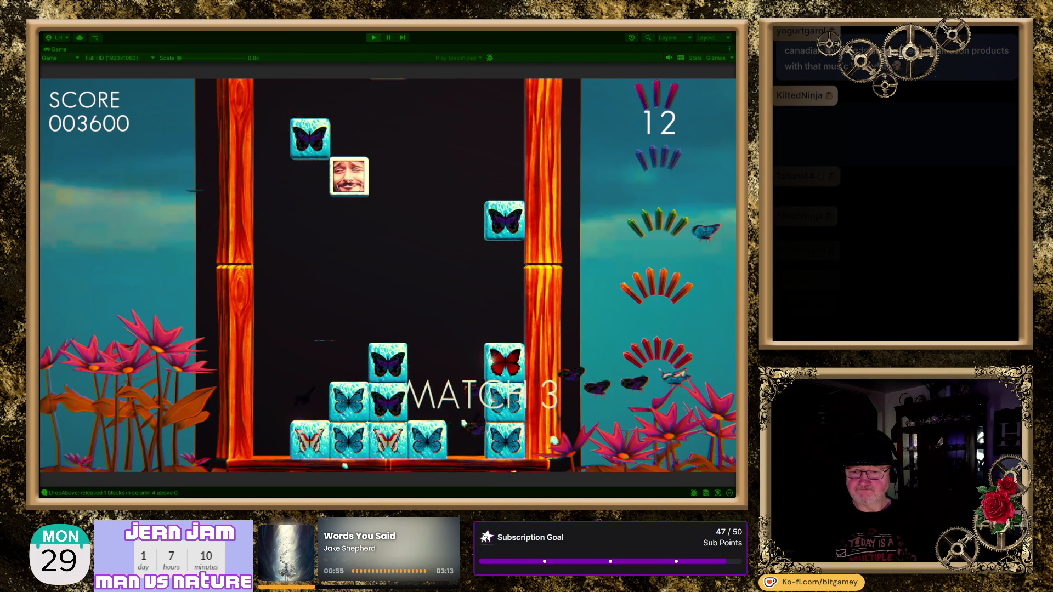
key(Right)
key(Right)
key(Left)
key(Left)
key(Right)
key(Right)
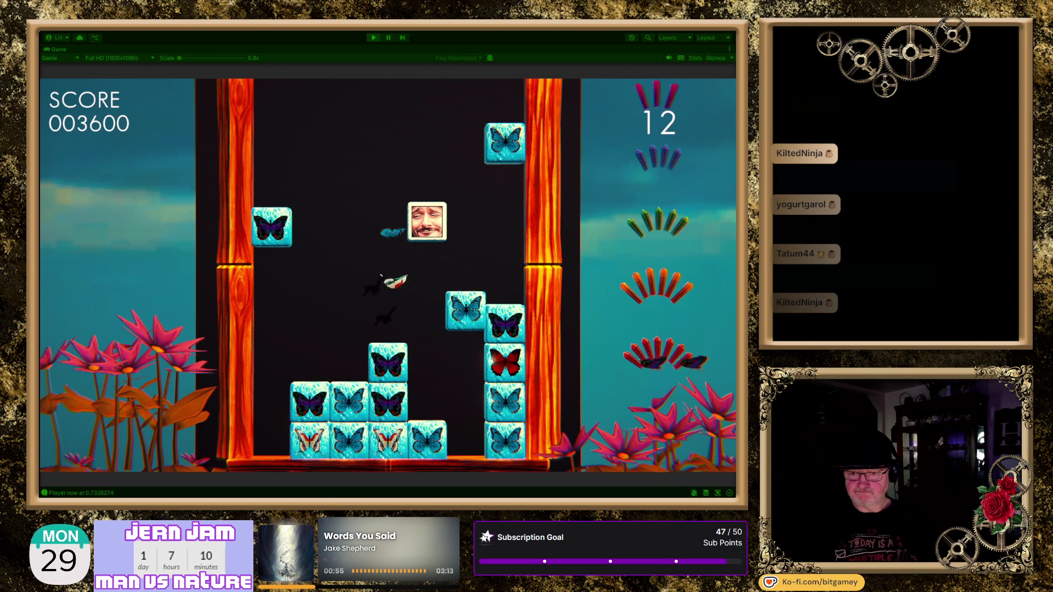
key(Left)
key(Left)
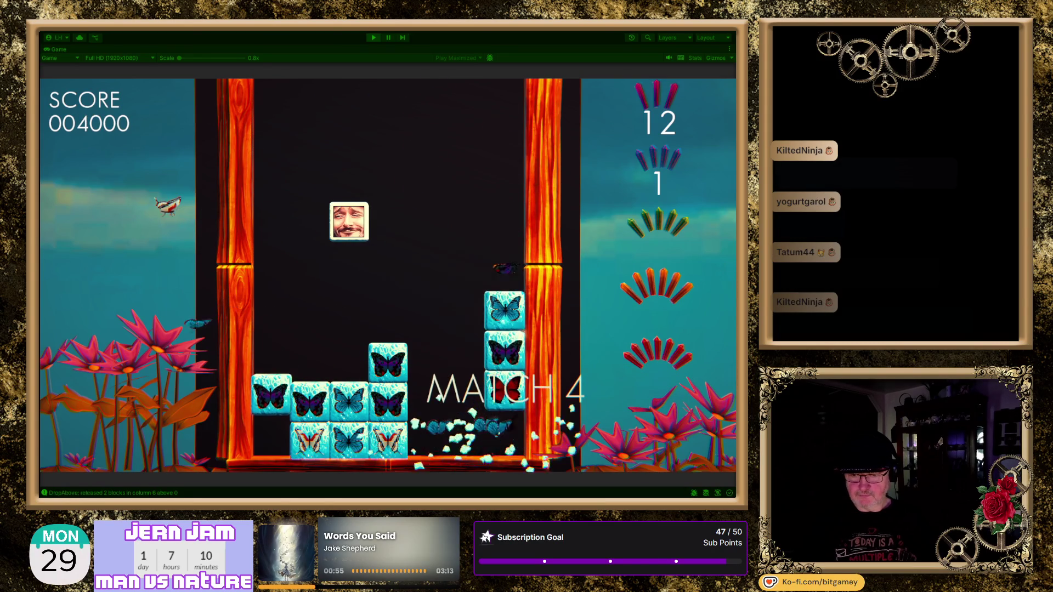
key(Right)
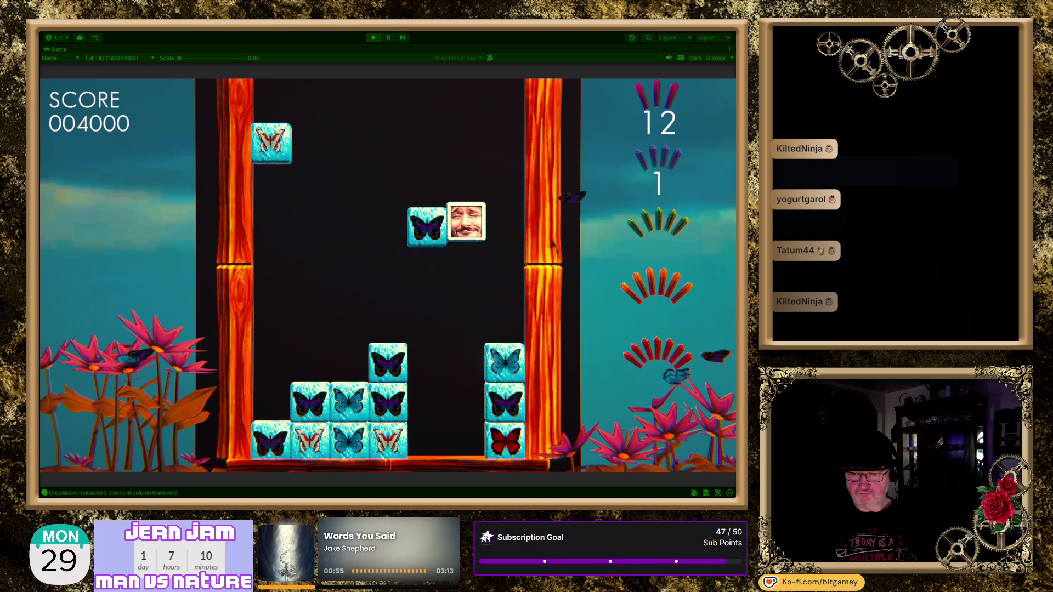
Raise the face tile and push falling butterflies into matches up to score 005100, then stop the run
key(Up)
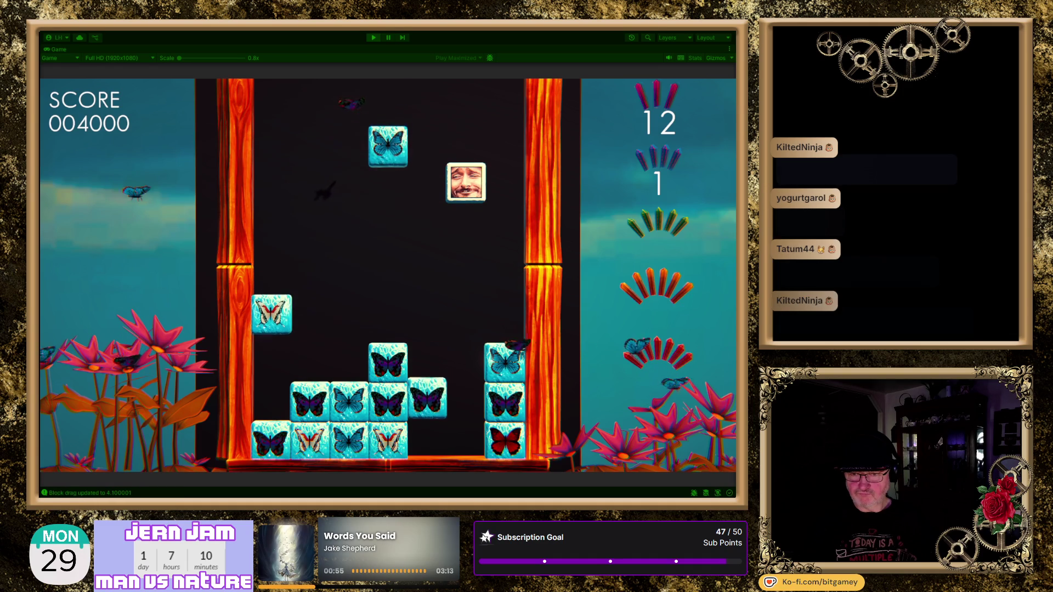
key(Left)
key(Left)
key(Right)
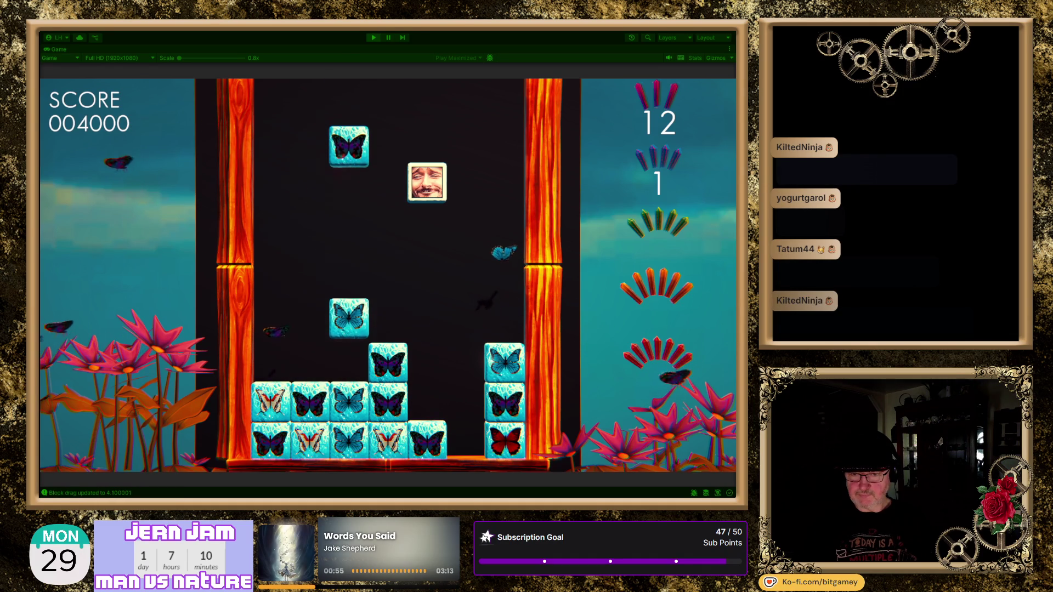
key(Right)
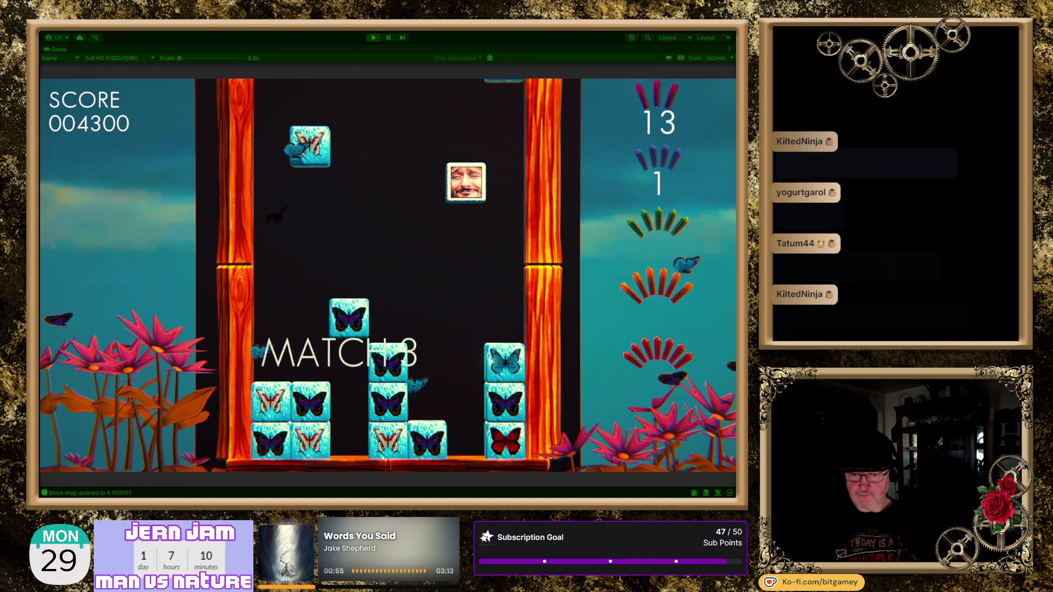
key(Left)
key(Left)
key(Left)
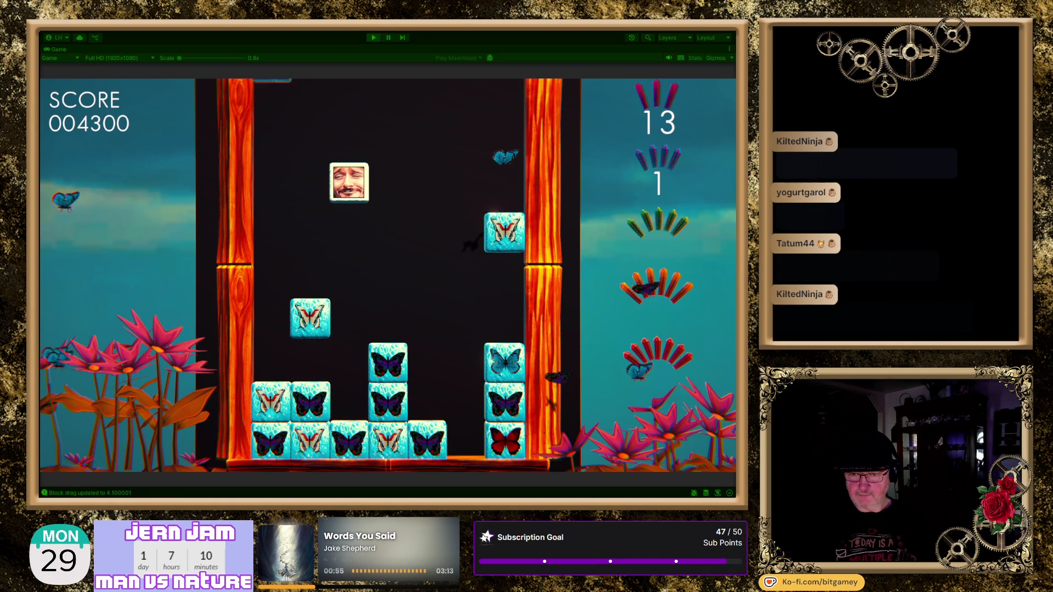
key(Left)
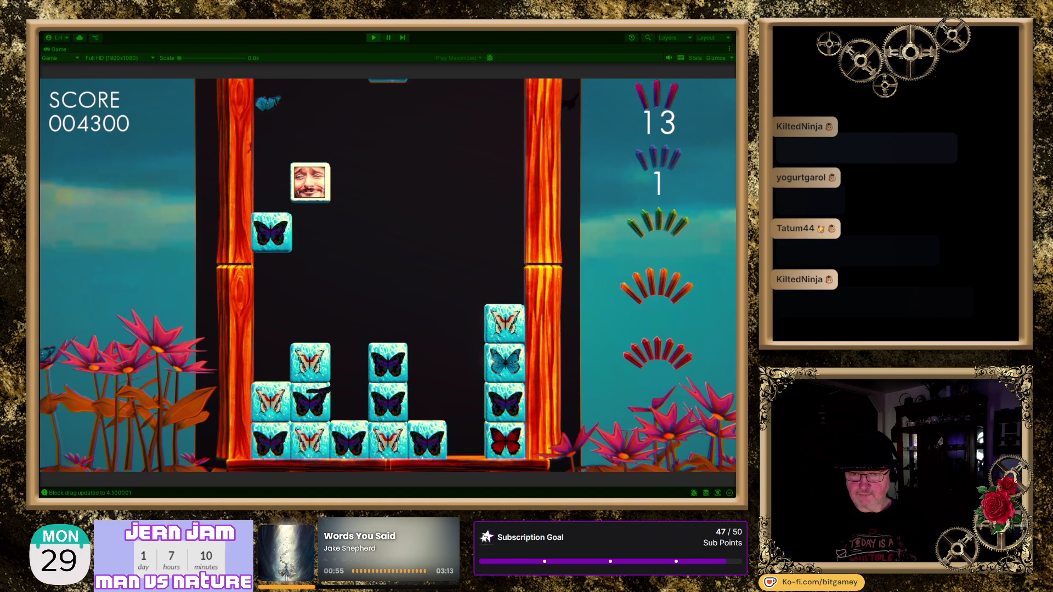
key(Right)
key(Right)
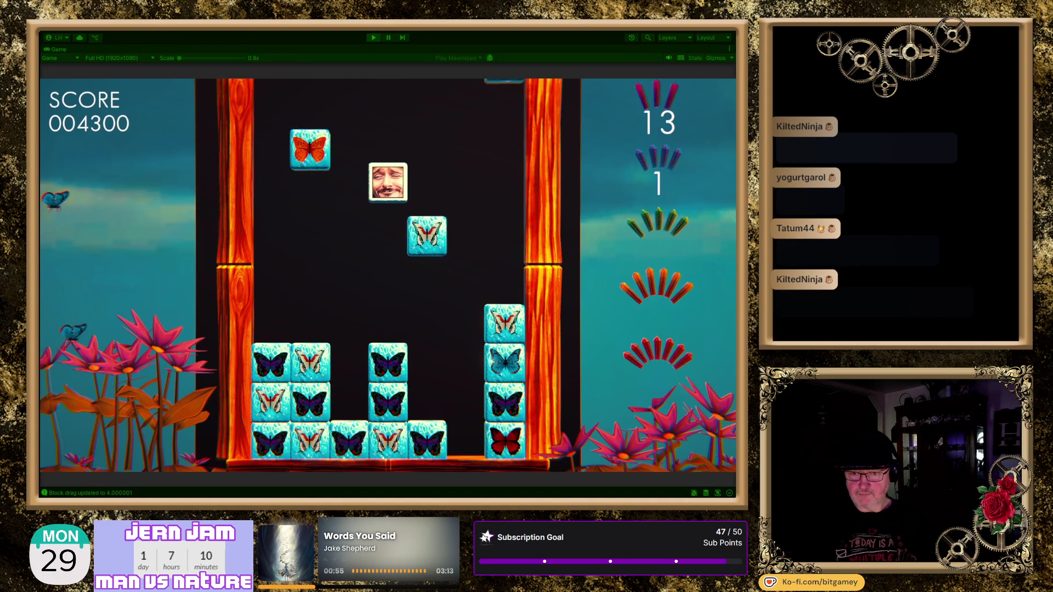
key(Left)
key(Left)
key(Left)
key(Right)
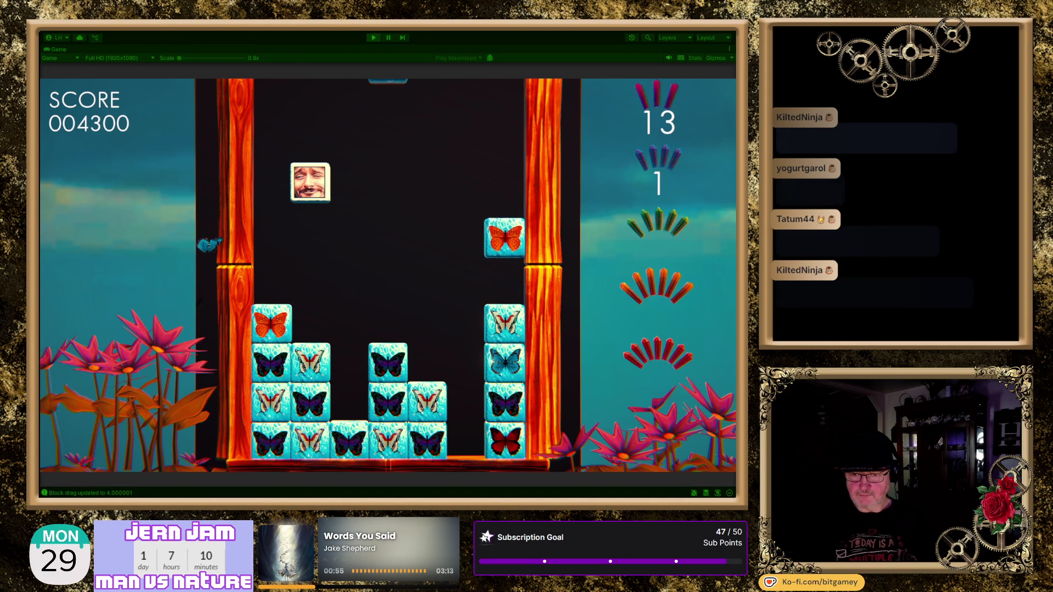
key(Right)
key(Right)
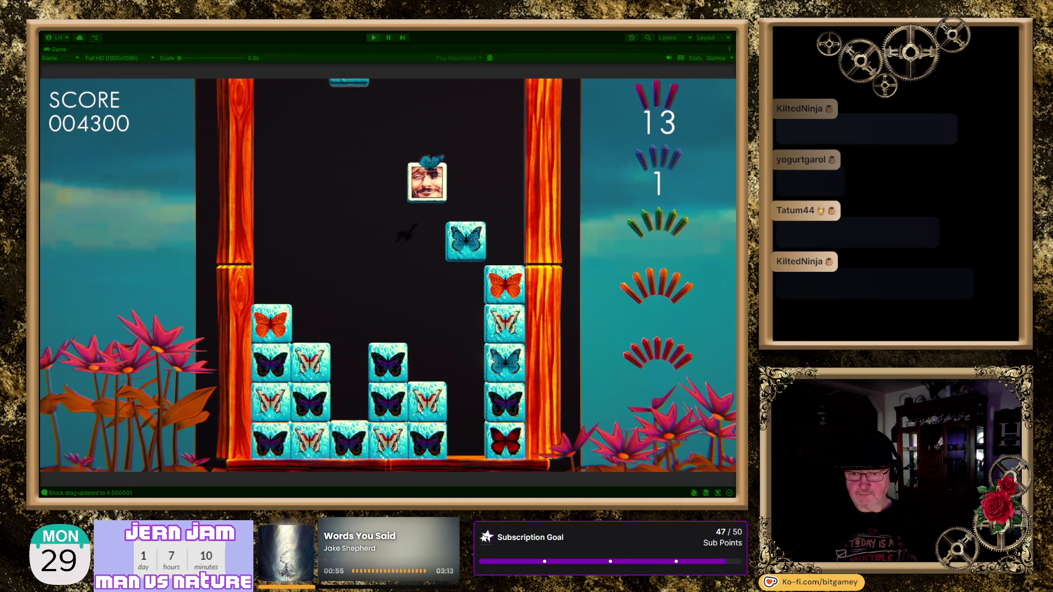
key(Left)
key(Left)
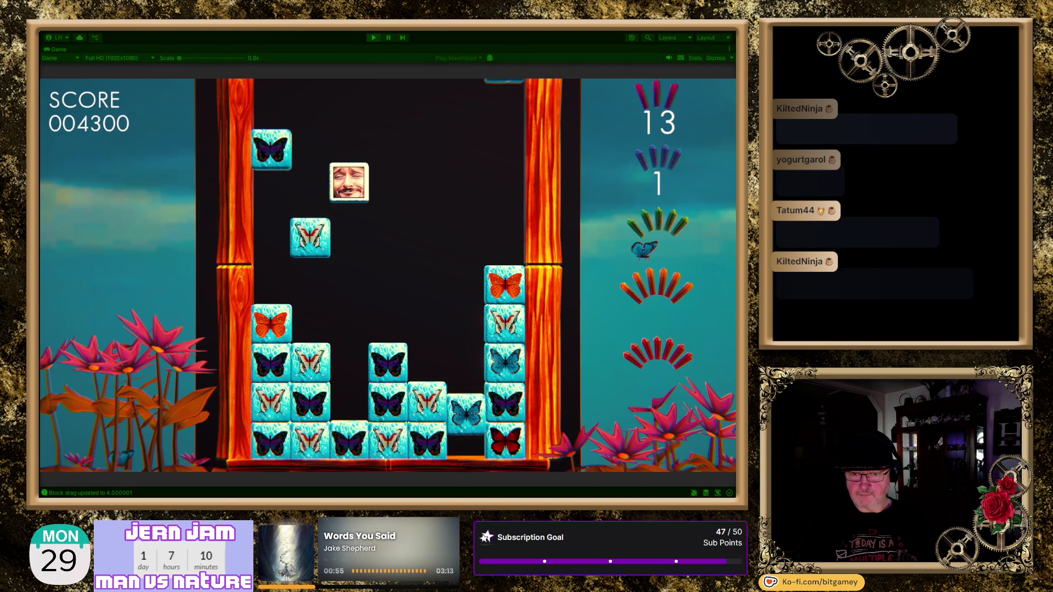
key(Right)
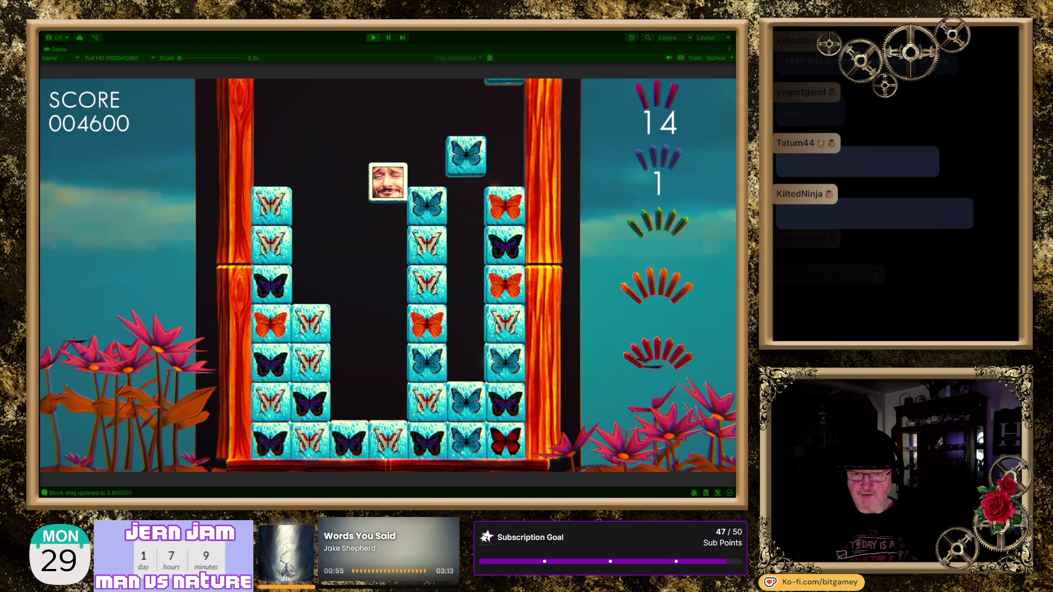
key(Left)
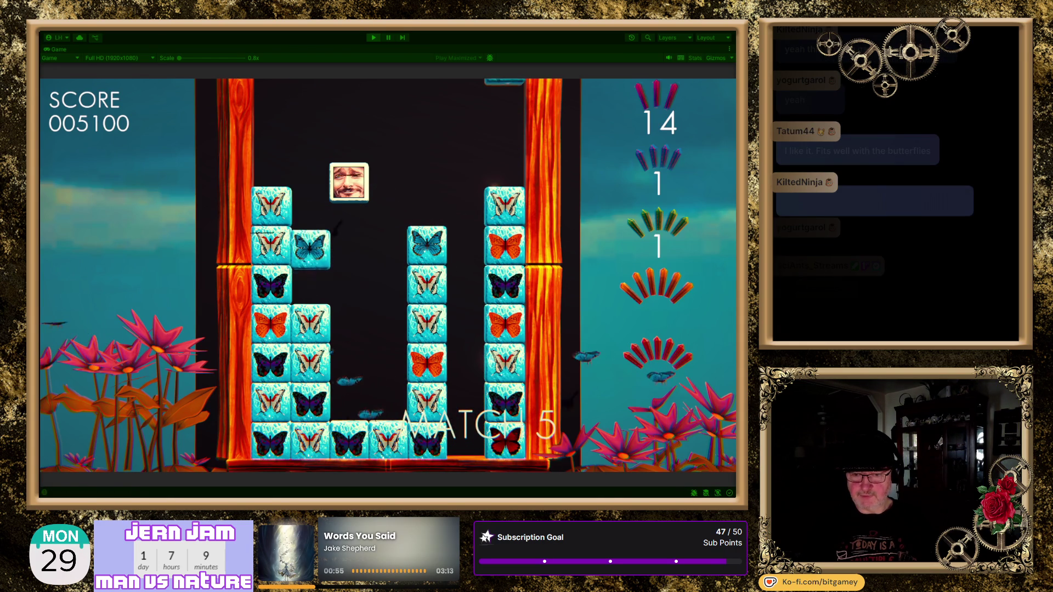
key(Right)
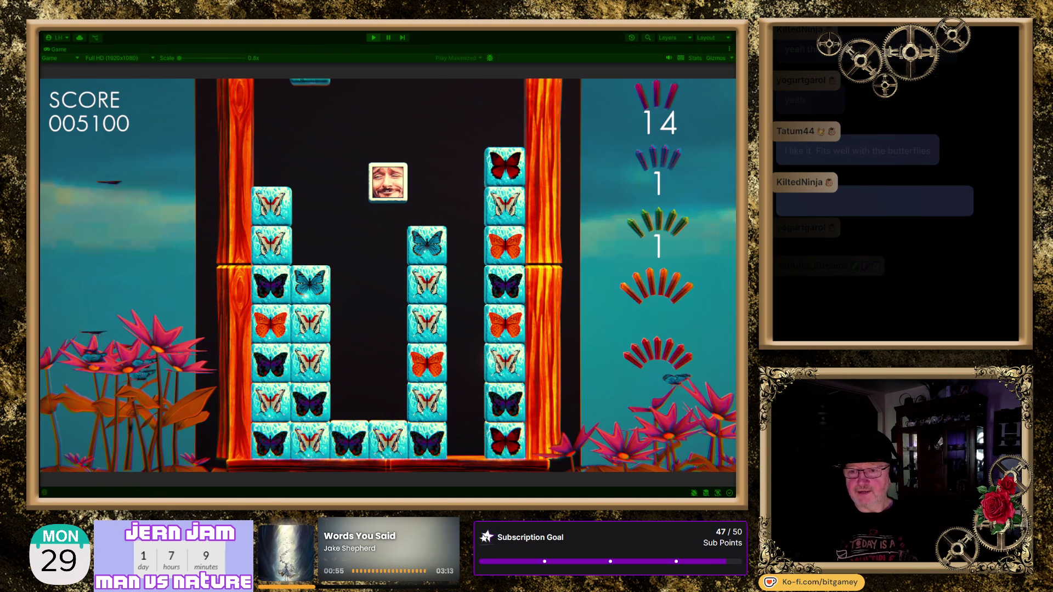
key(Left)
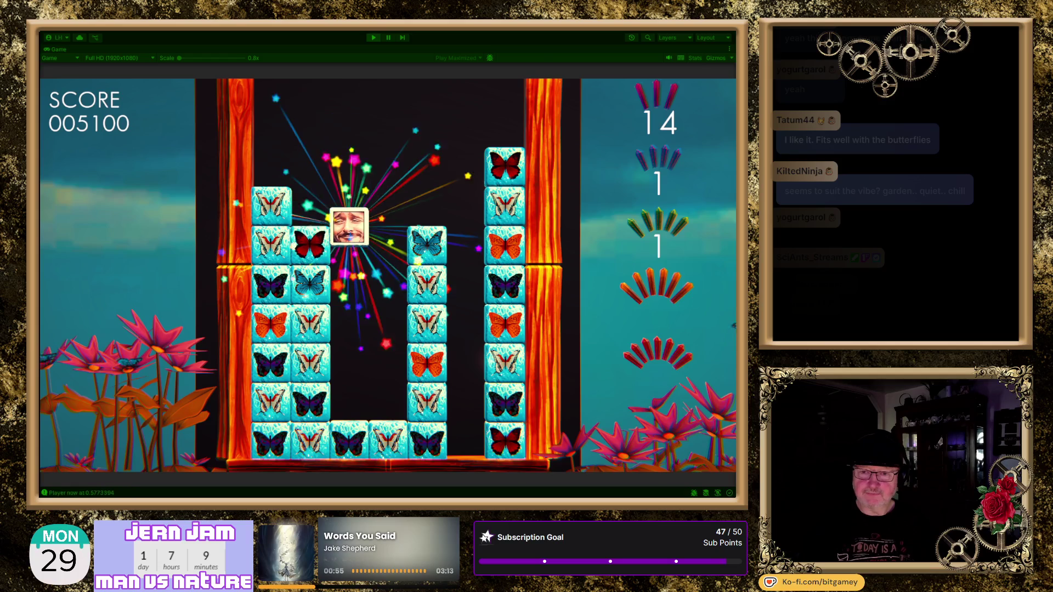
click(377, 37)
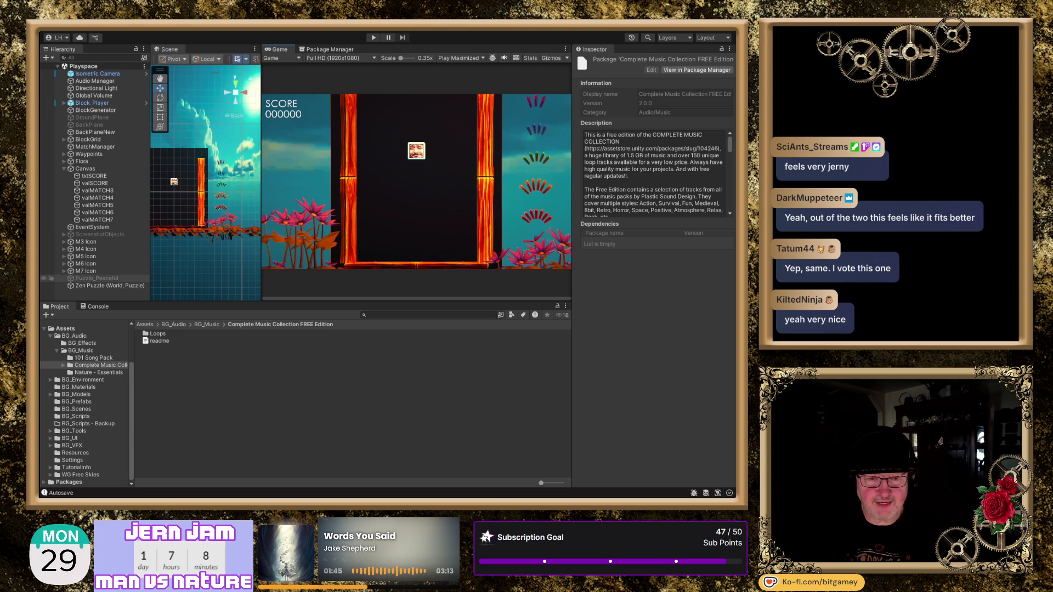
Select Puzzle_Peaceful in the Hierarchy to view its Audio Source with the Puzzle_Peaceful clip
click(100, 278)
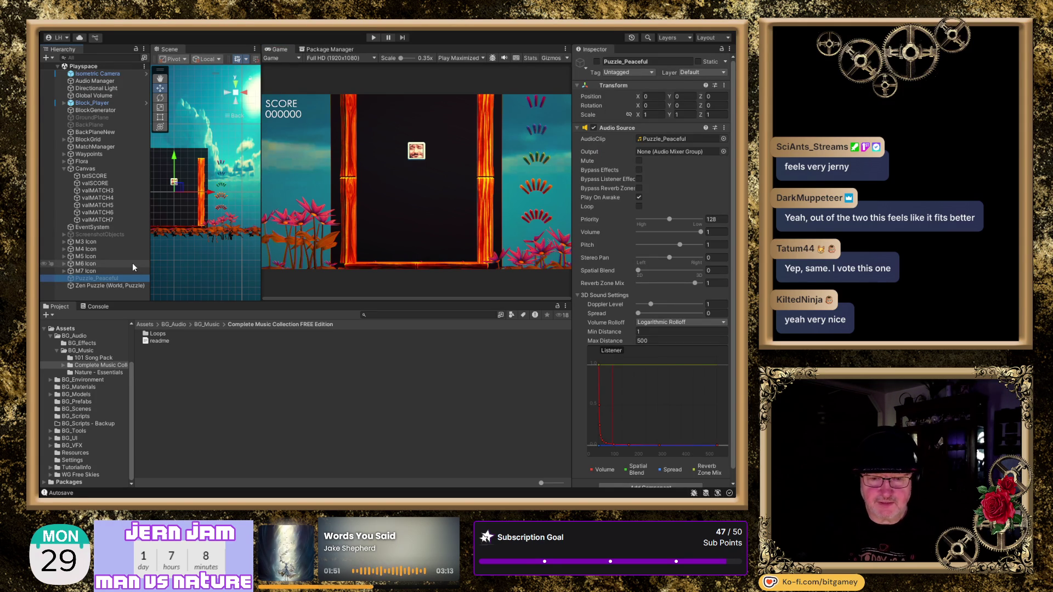
Delete Puzzle_Peaceful, set Zen Puzzle's Audio Source volume to 0.5, and start Play mode
key(Delete)
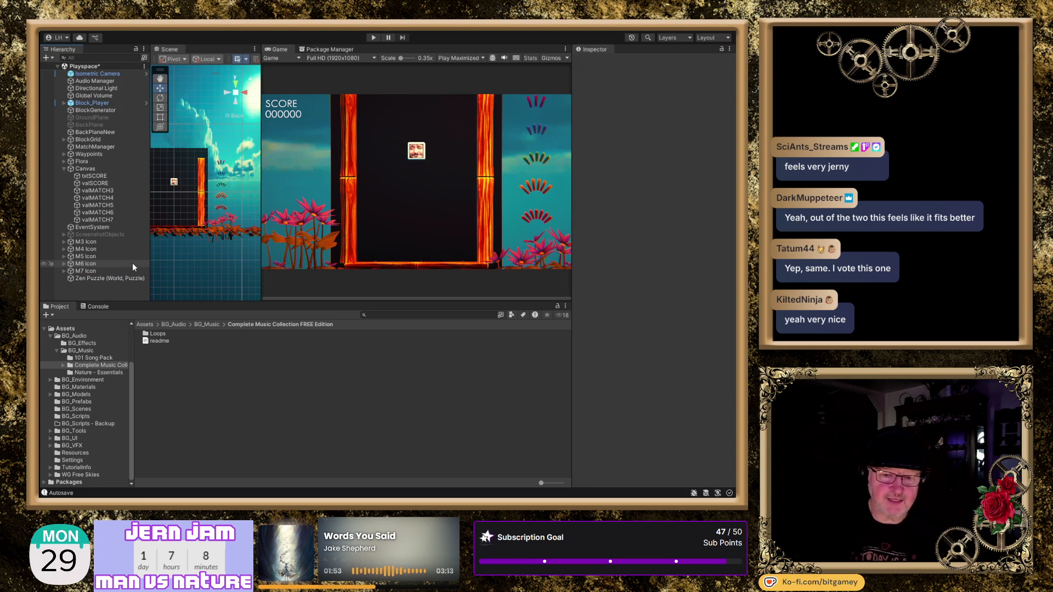
click(120, 278)
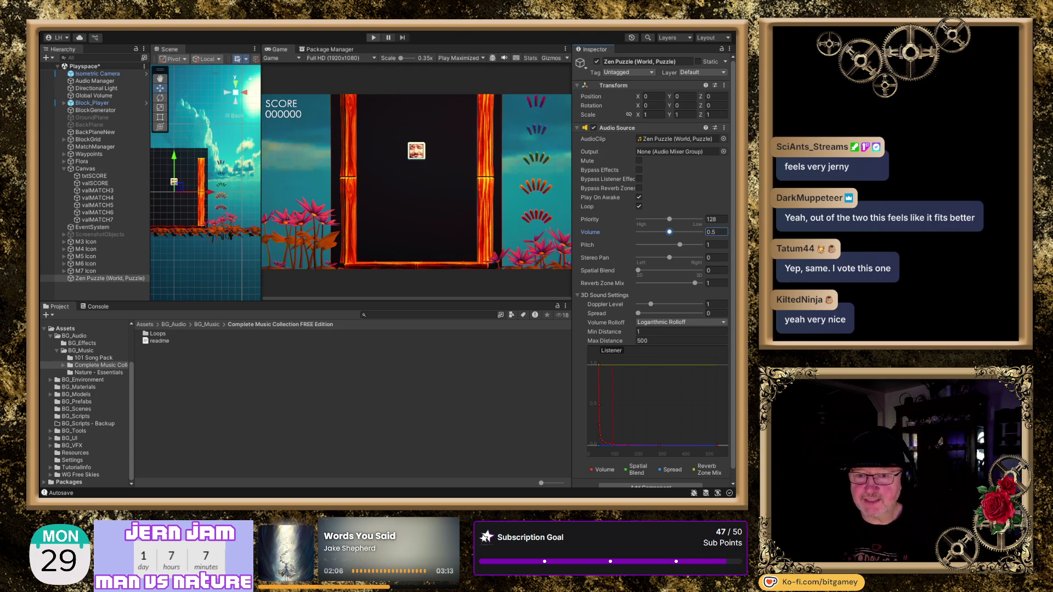
click(373, 38)
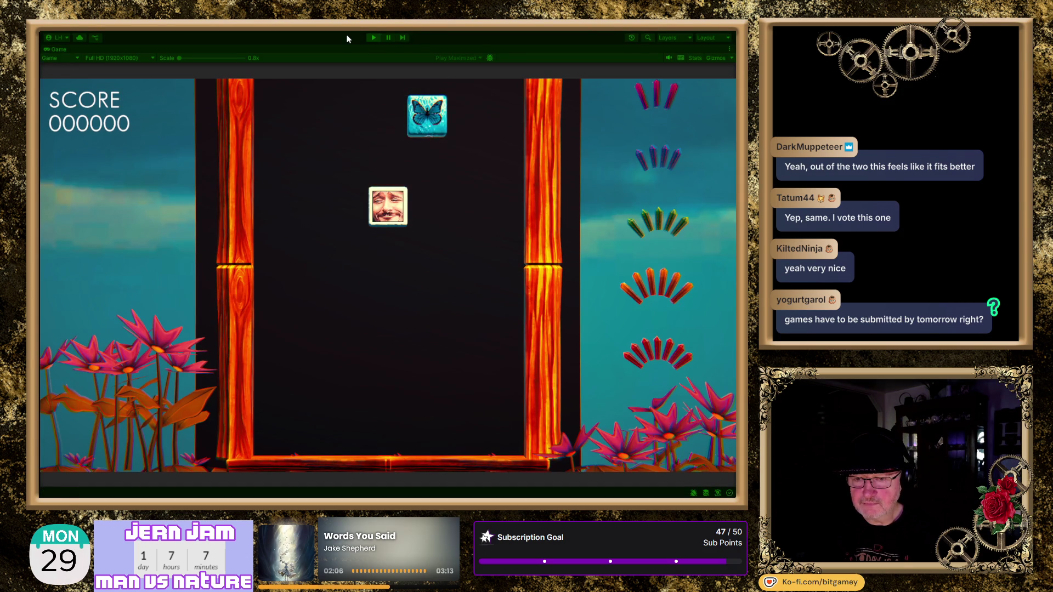
Nudge the face tile left and right into falling butterflies to line up matches
key(Right)
key(Left)
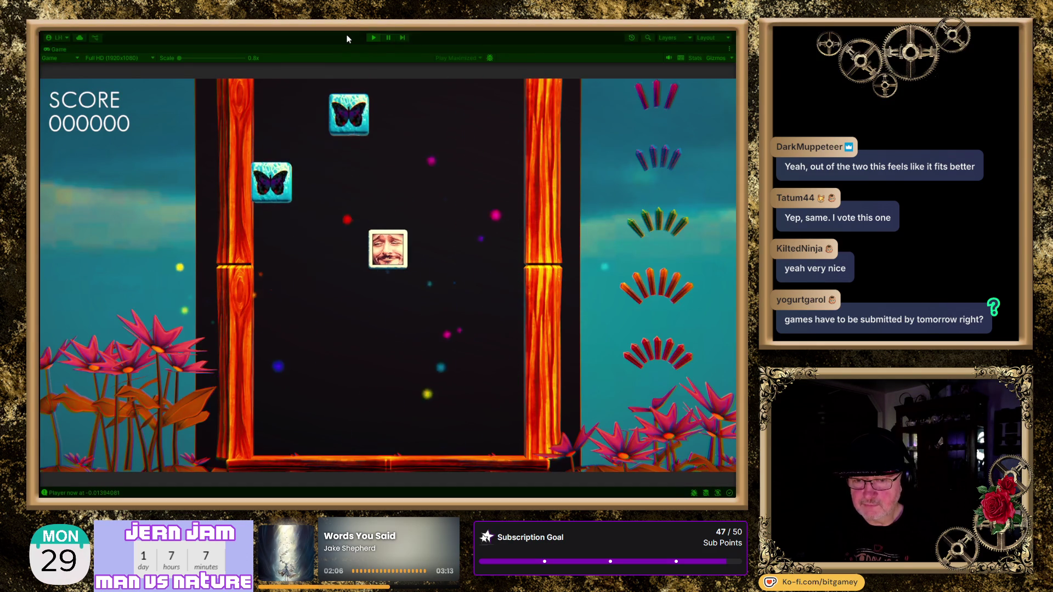
key(Left)
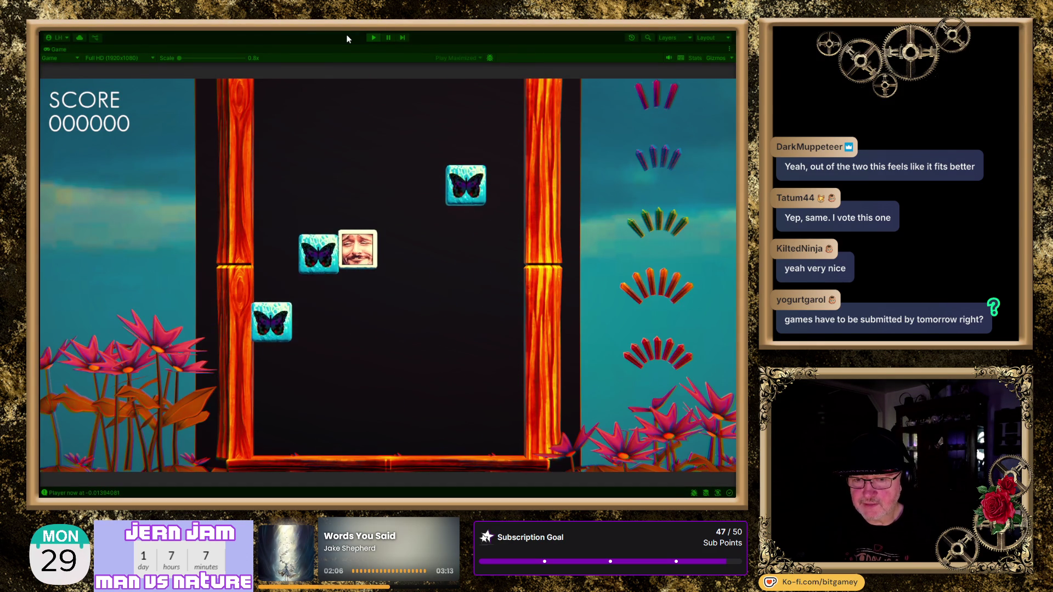
key(Left)
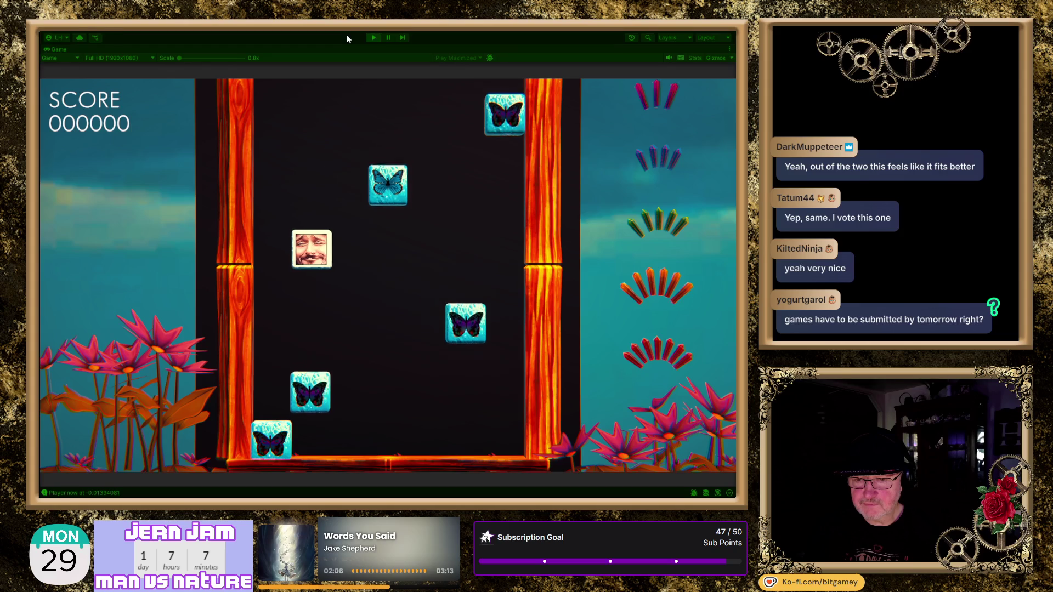
key(Right)
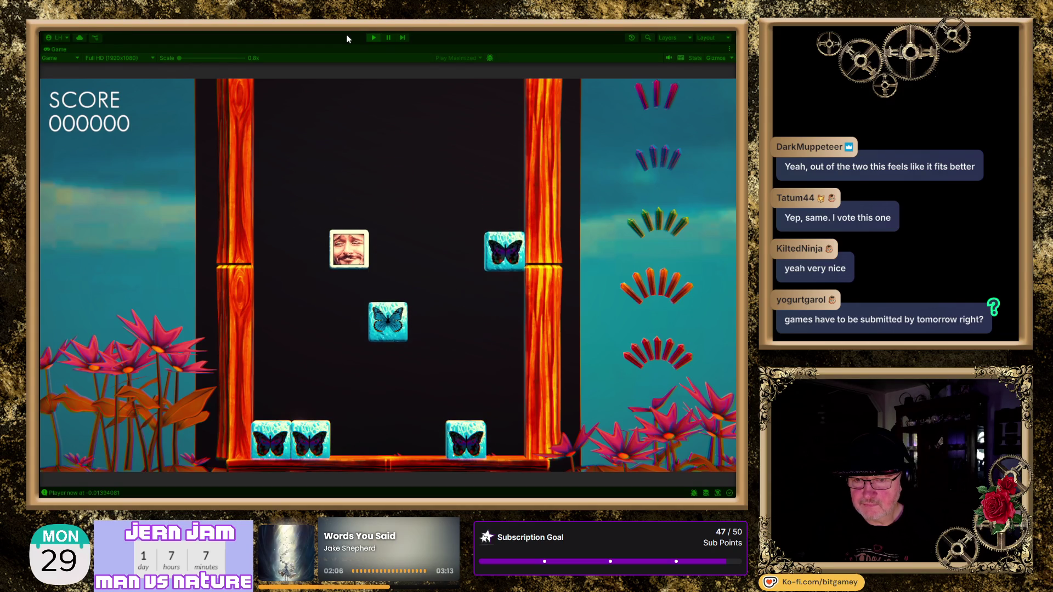
key(Up)
key(Right)
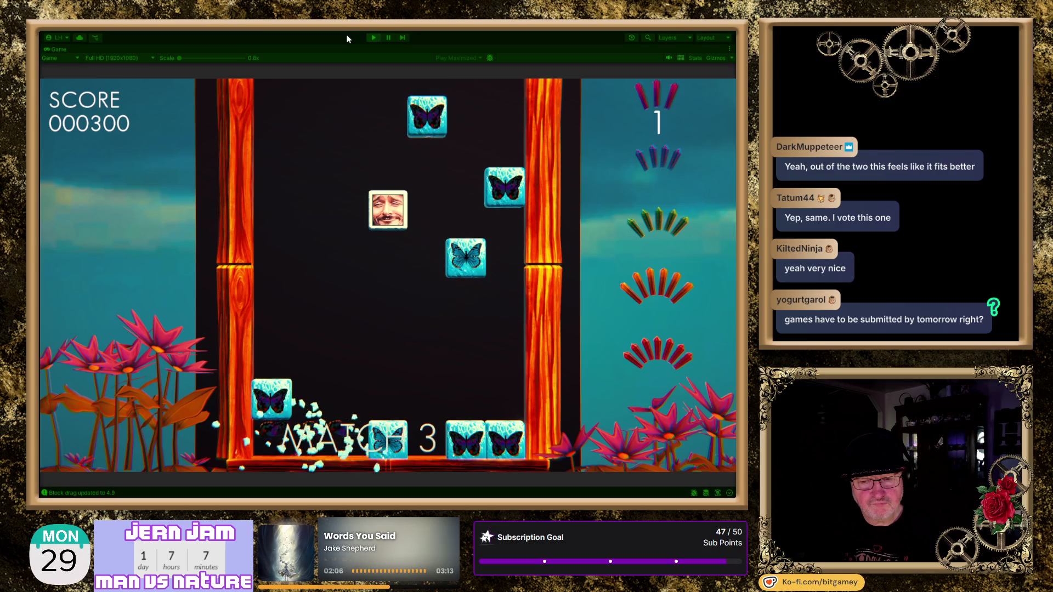
key(Right)
key(Right)
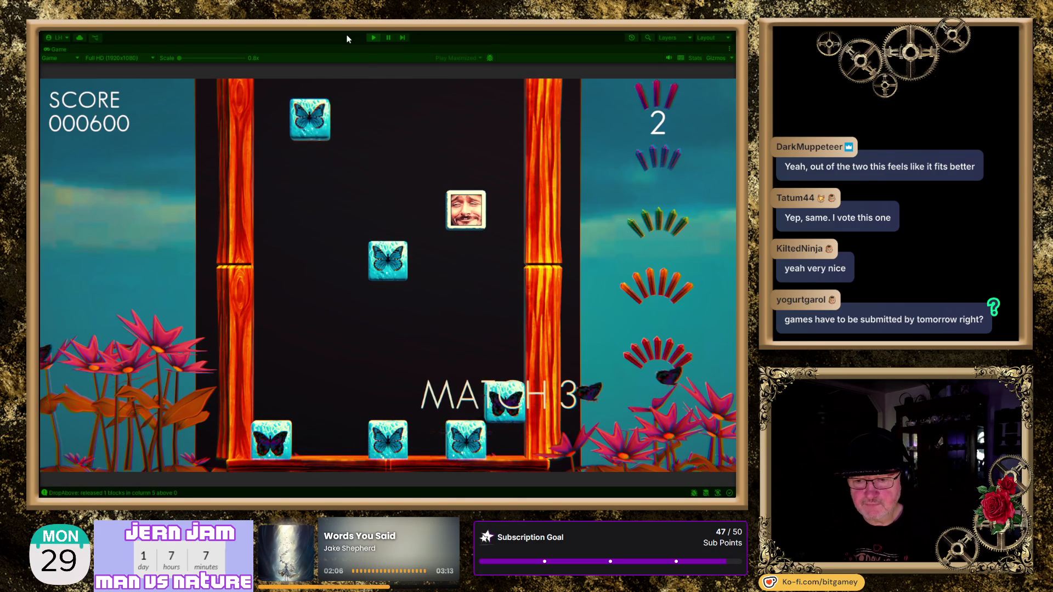
key(Left)
key(Left)
key(Left)
key(Right)
key(Right)
key(Right)
key(Right)
key(Left)
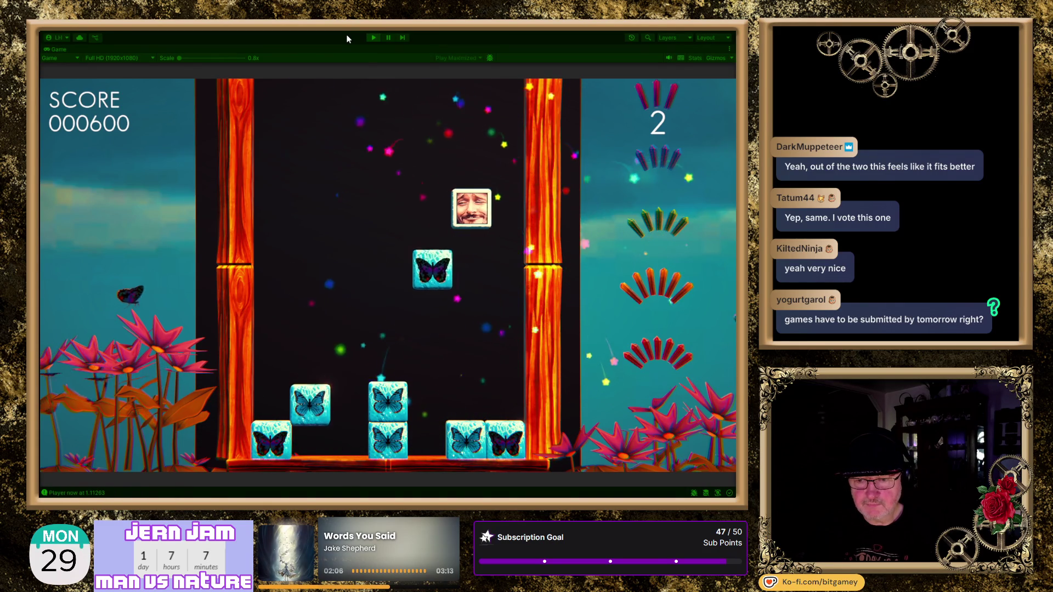
key(Left)
key(Left)
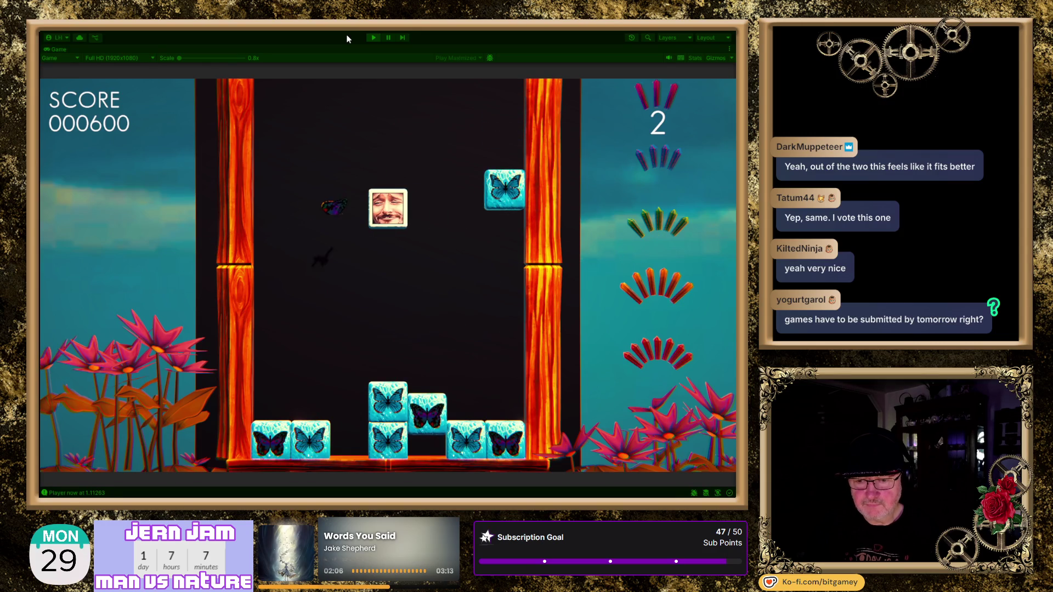
key(Left)
key(Left)
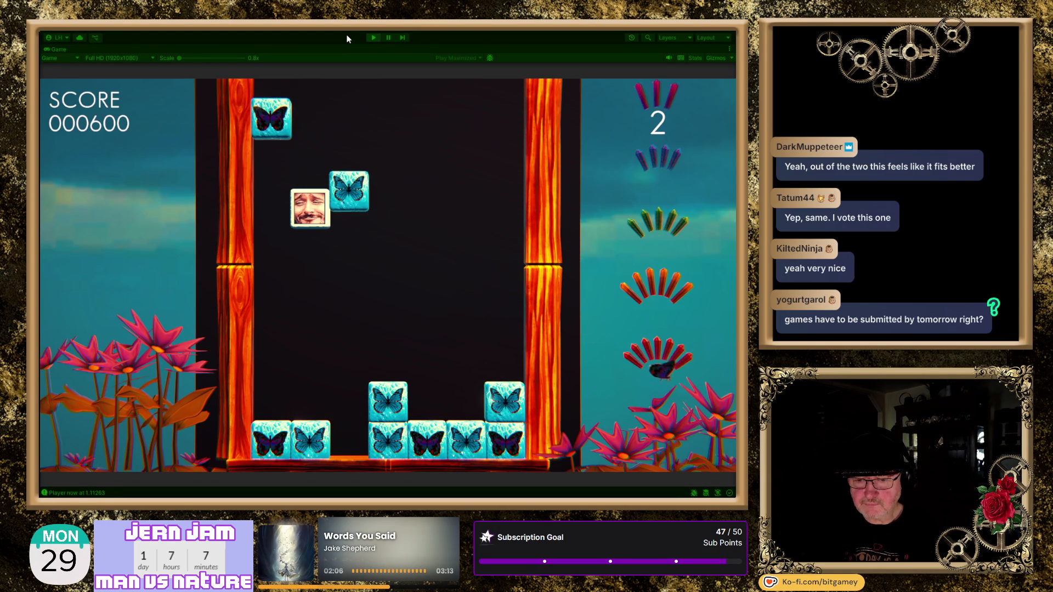
Lift the face tile and push butterflies sideways to complete matches, reaching score 001600
key(Up)
key(Right)
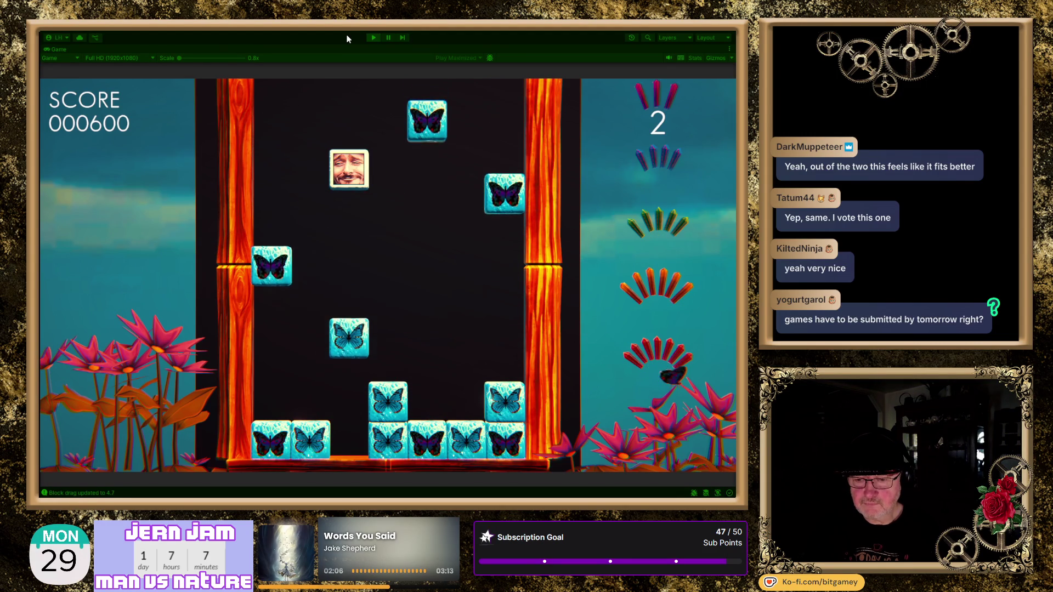
key(Right)
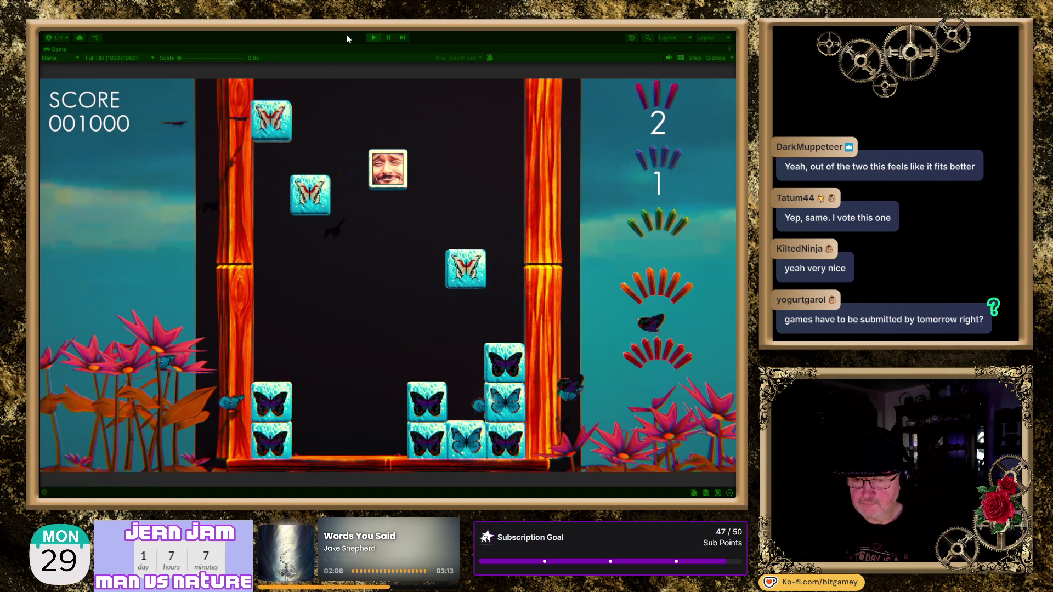
key(Left)
key(Right)
key(Right)
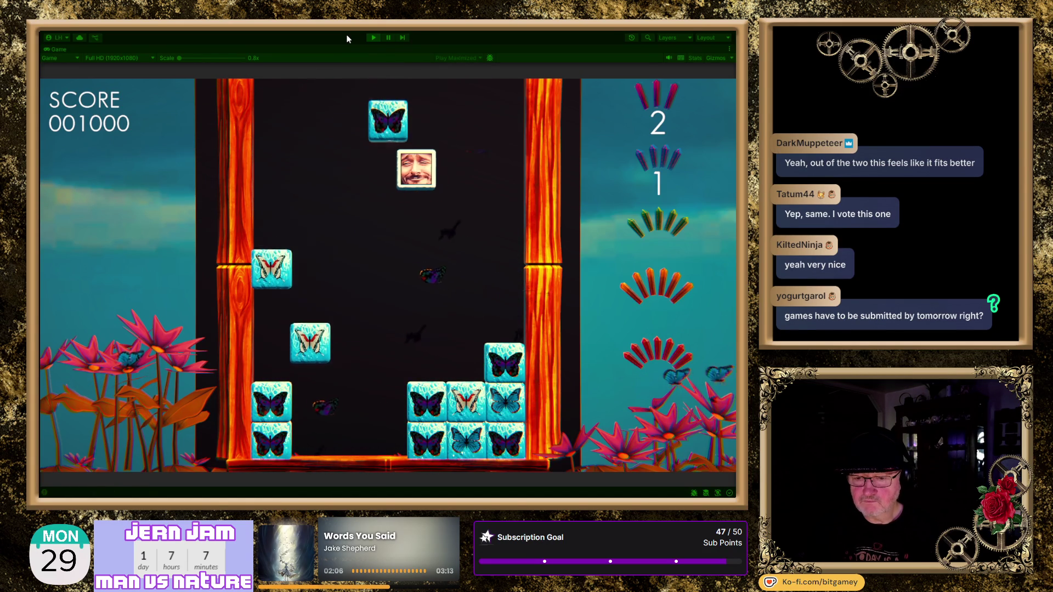
key(Left)
key(Right)
key(Right)
key(Left)
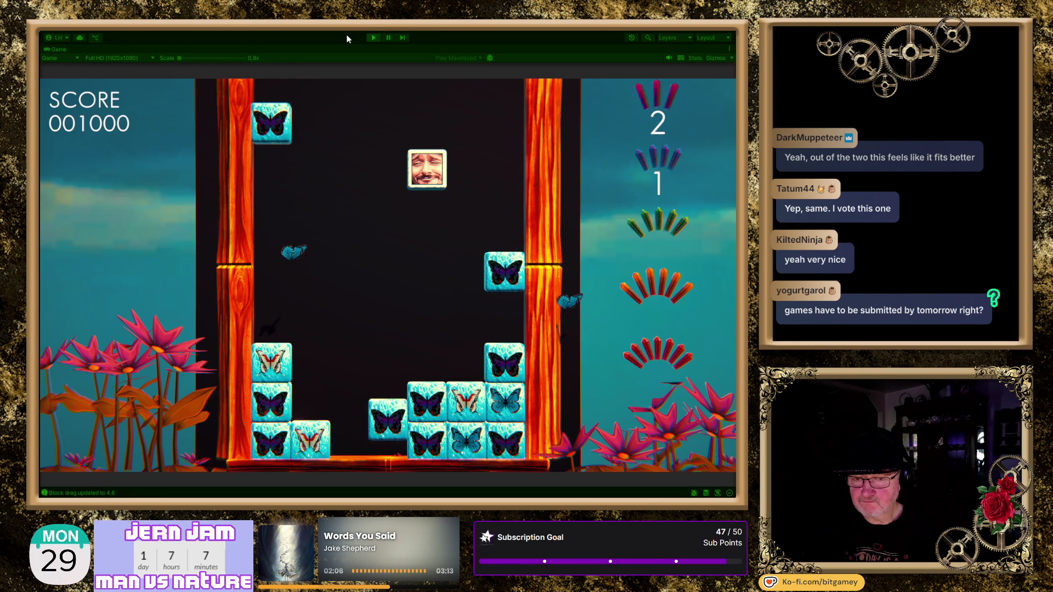
key(Left)
key(Left)
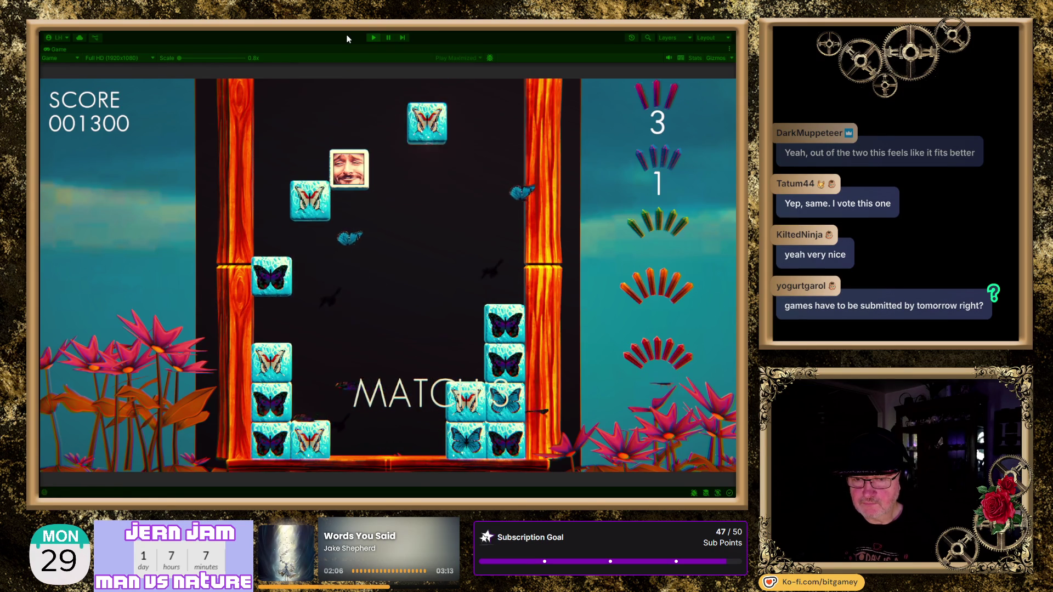
key(Right)
key(Right)
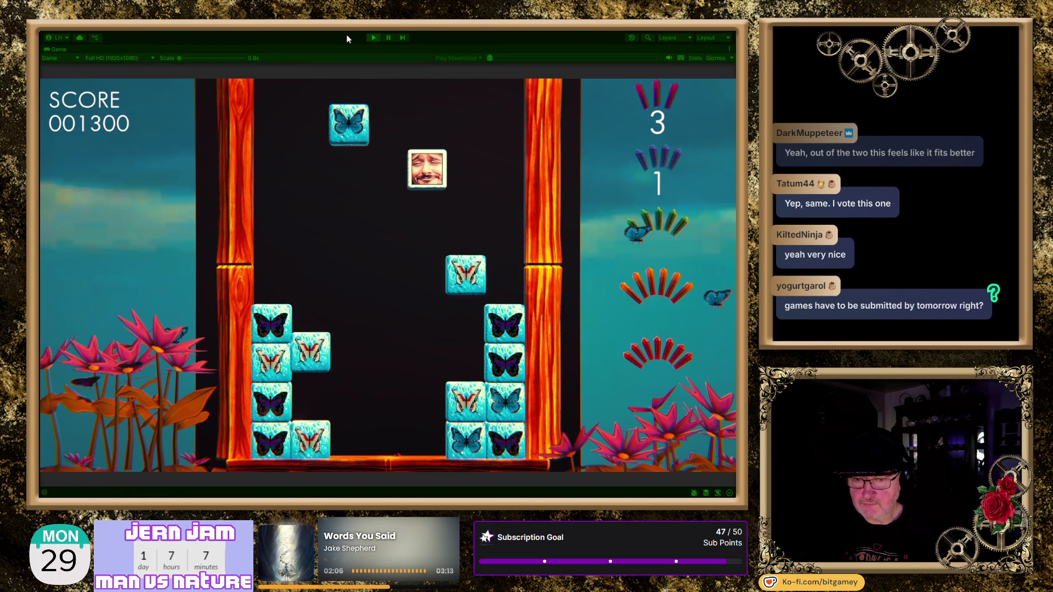
key(Left)
key(Left)
key(Left)
key(Left)
key(Right)
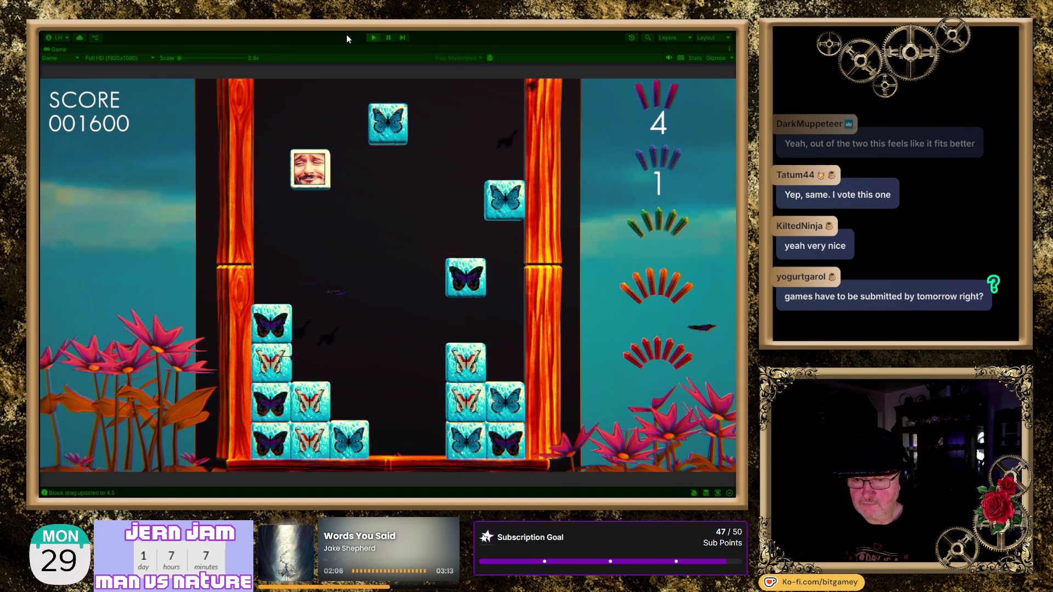
Shift the face tile between columns to guide falling butterfly blocks into matches
key(Right)
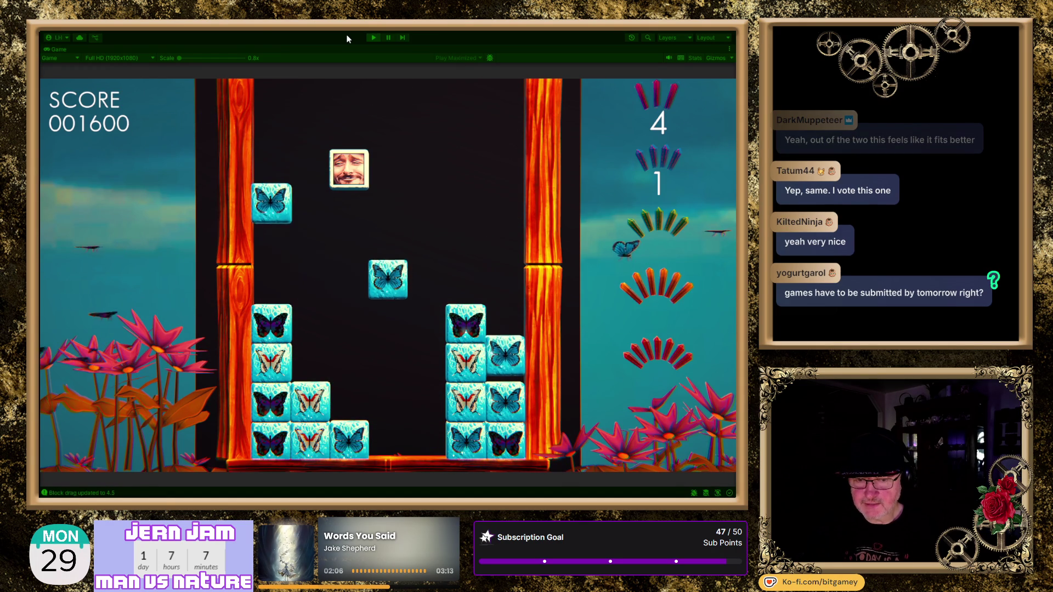
key(Left)
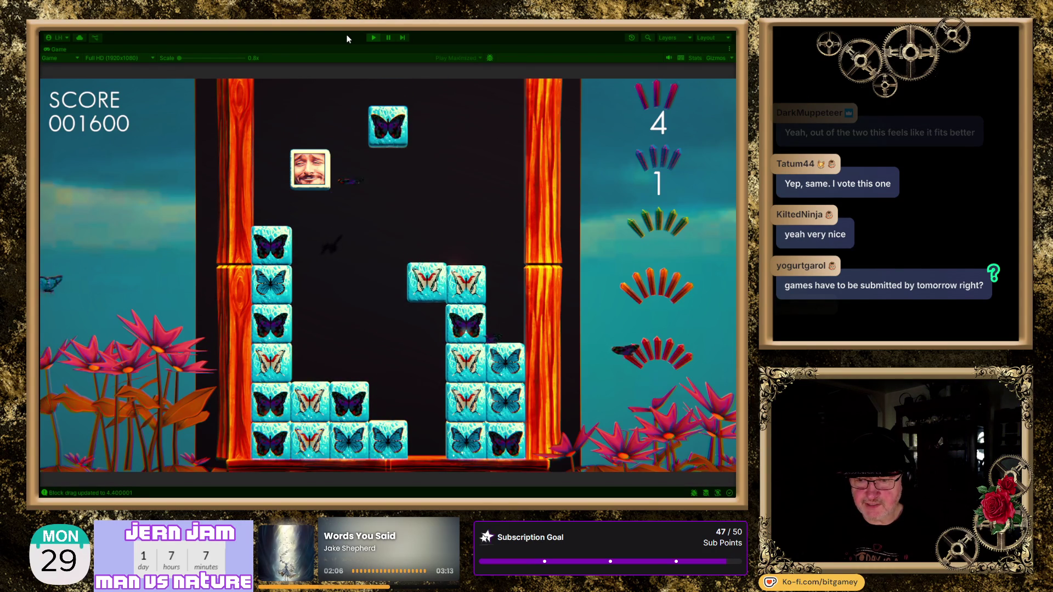
key(Right)
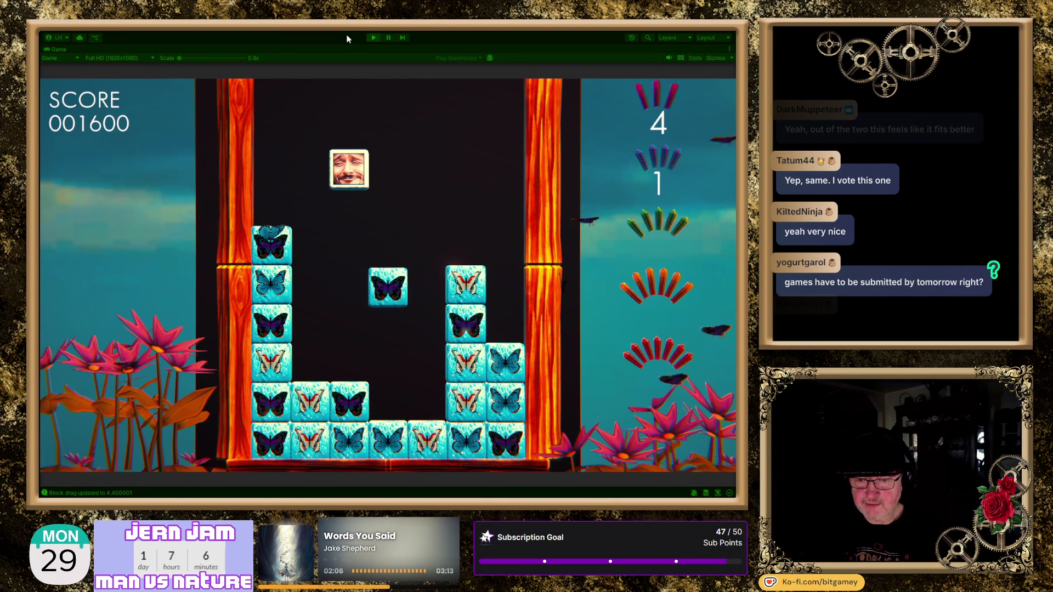
key(Right)
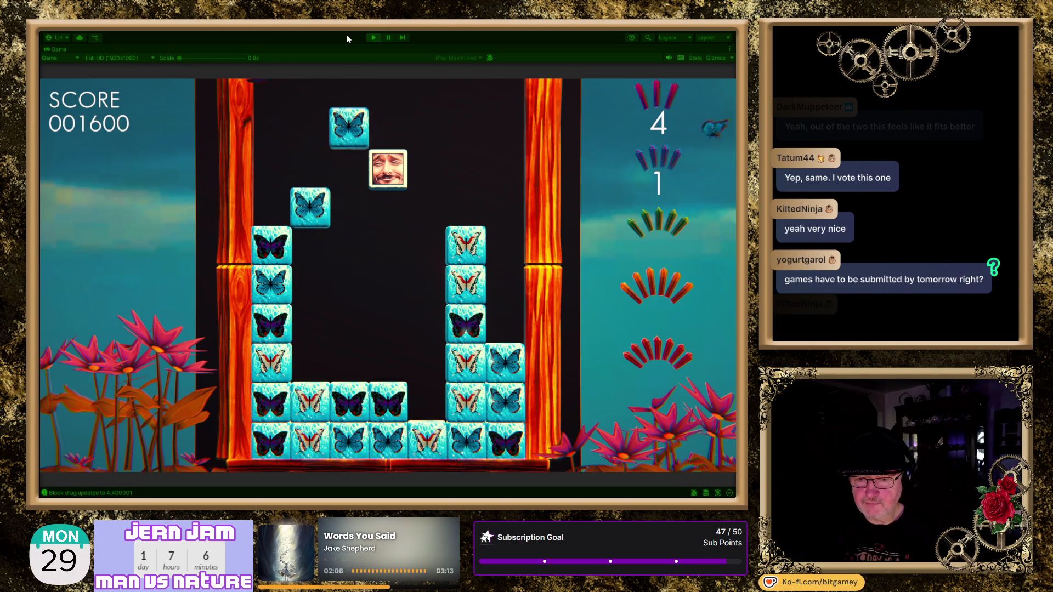
key(Left)
key(Right)
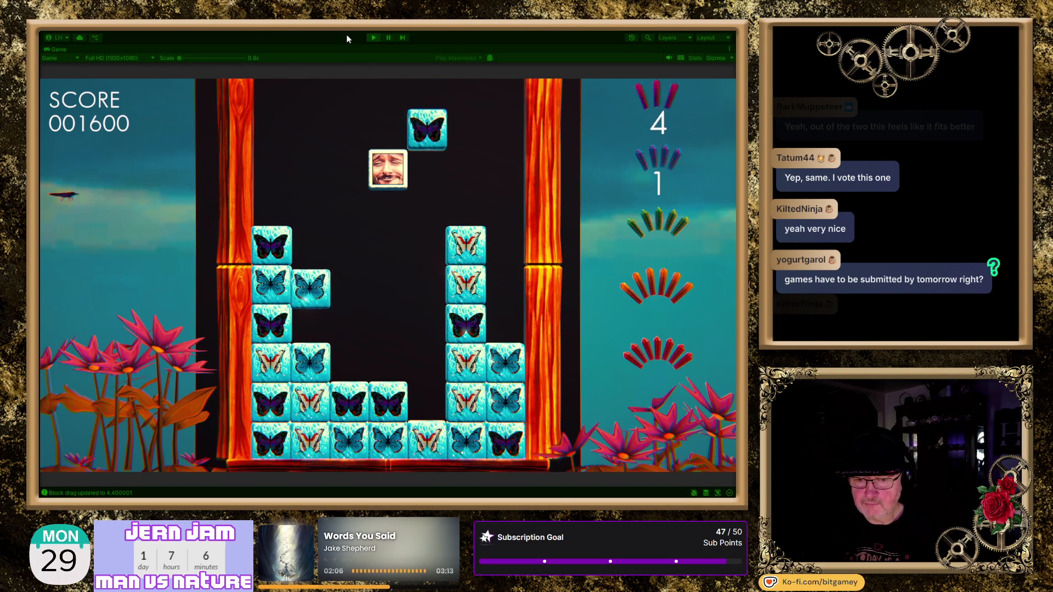
key(Right)
key(Left)
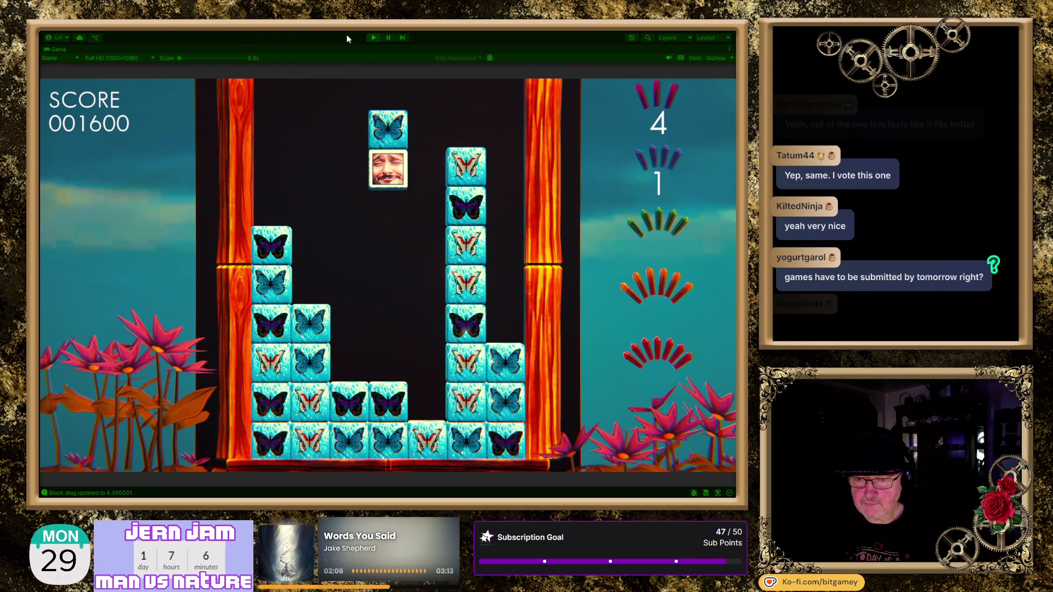
key(Left)
key(Left)
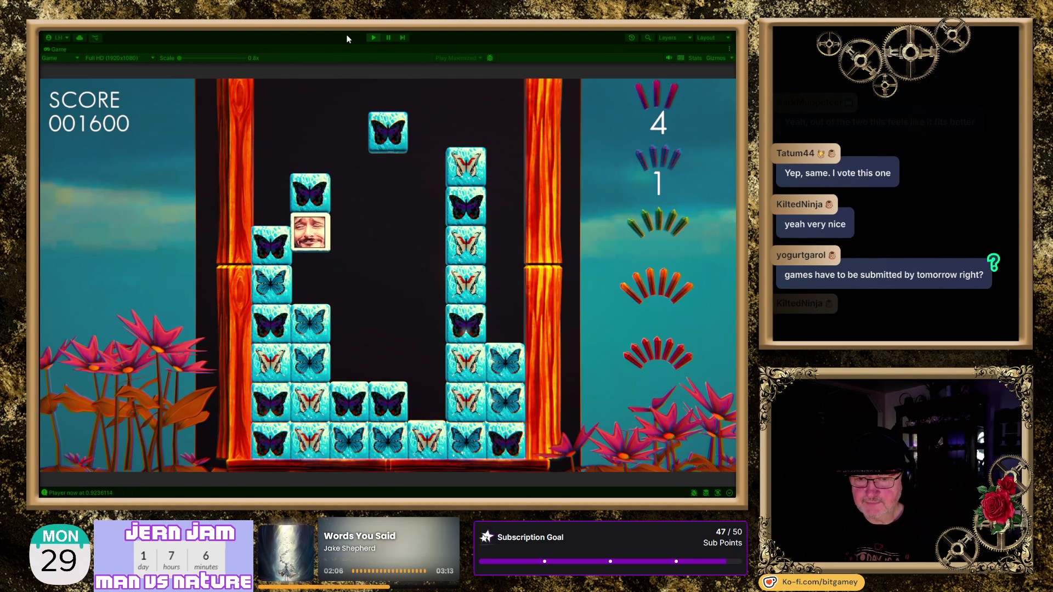
key(Right)
key(Right)
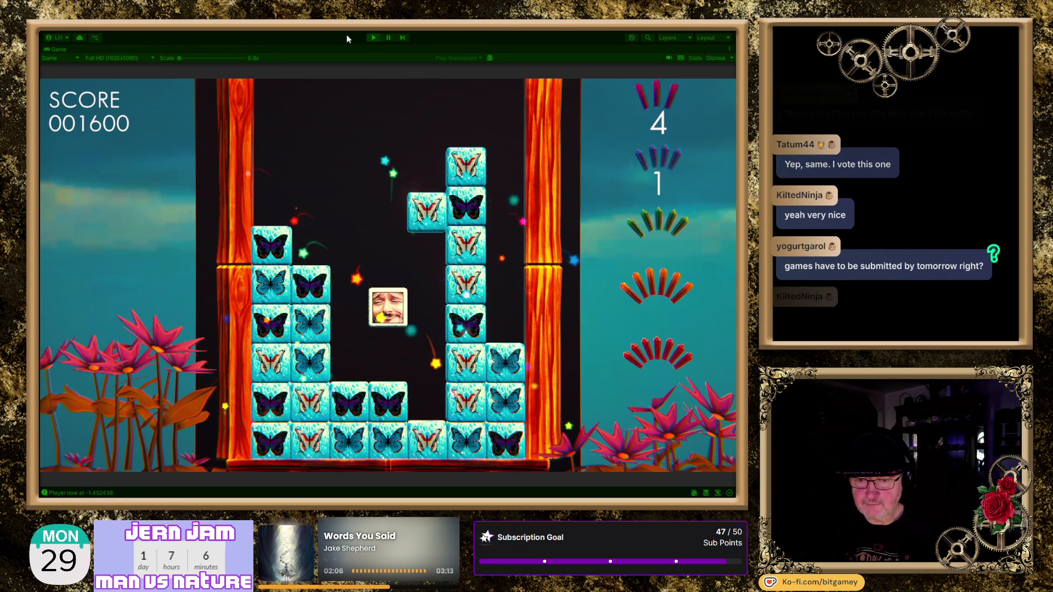
key(Left)
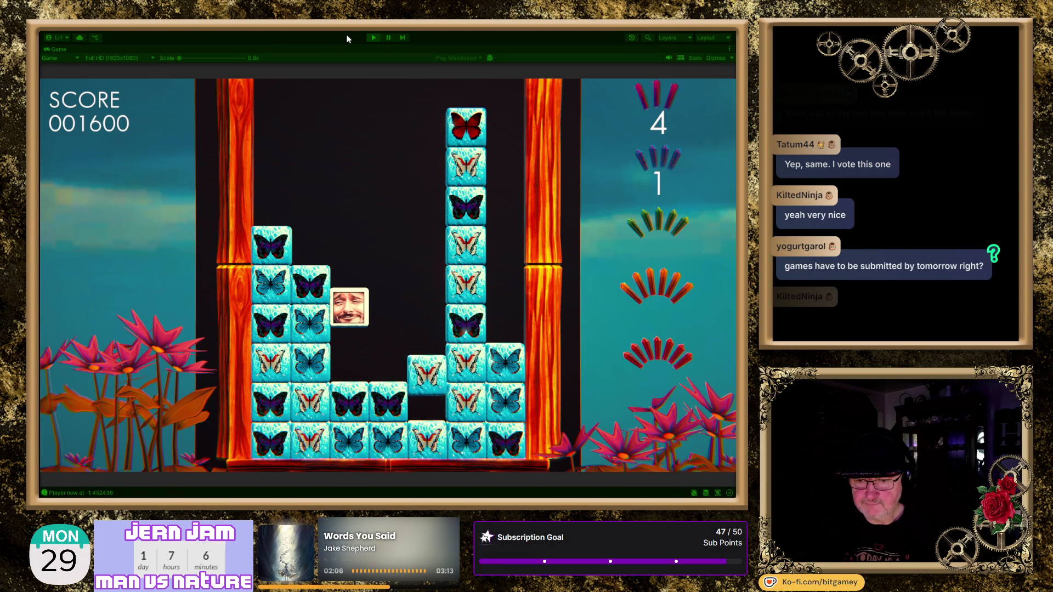
key(Right)
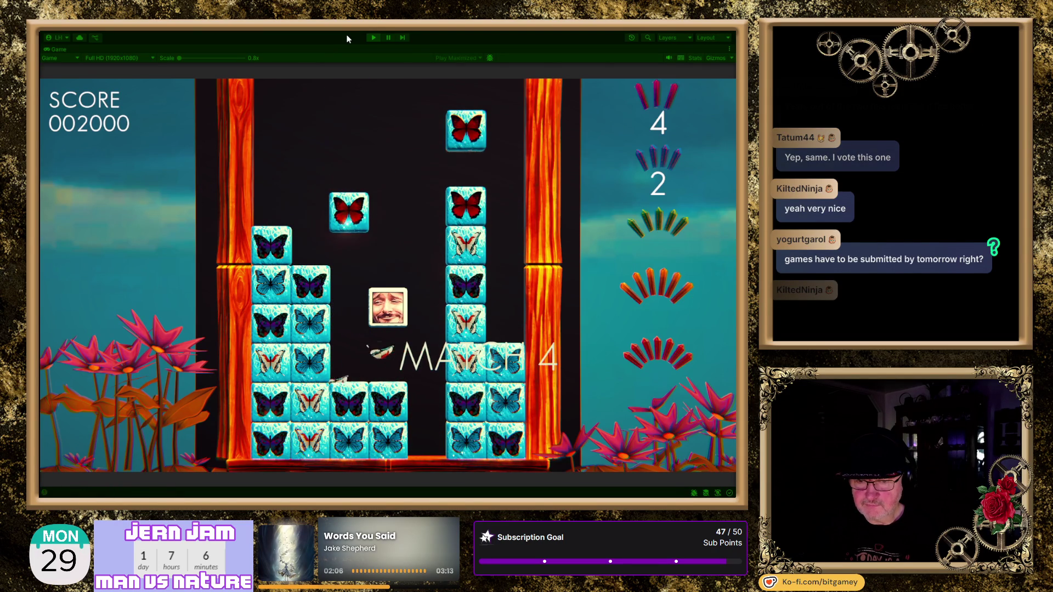
key(Up)
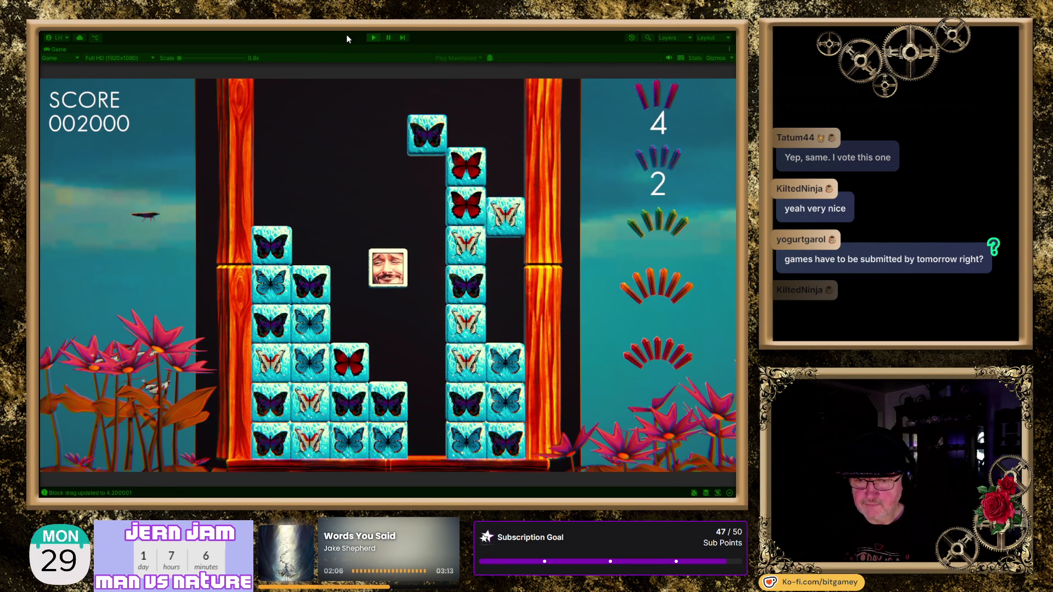
key(Left)
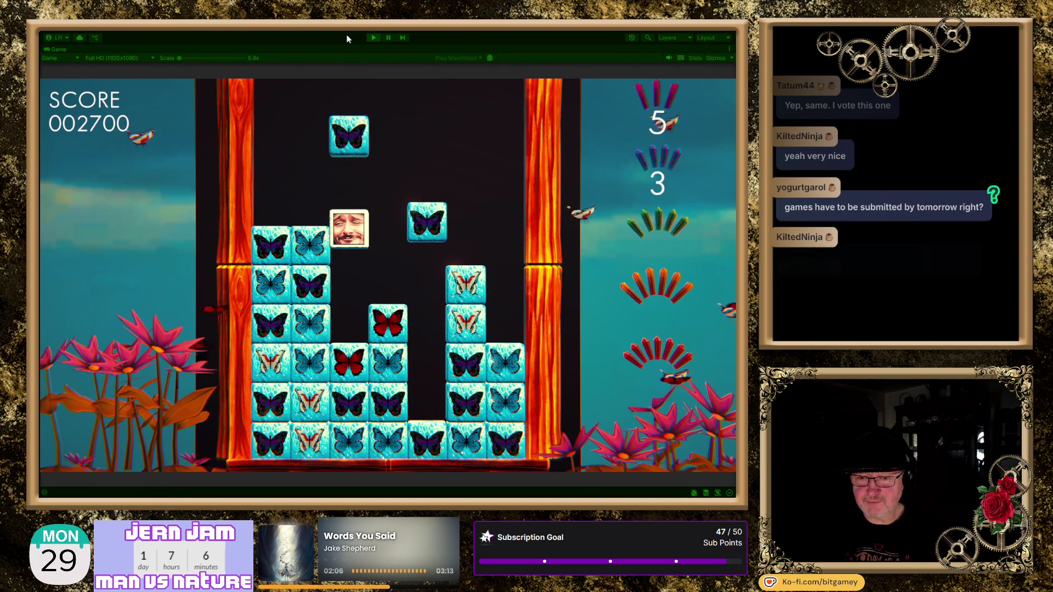
Nudge the face tile to steer the falling red and blue blocks into place
key(Right)
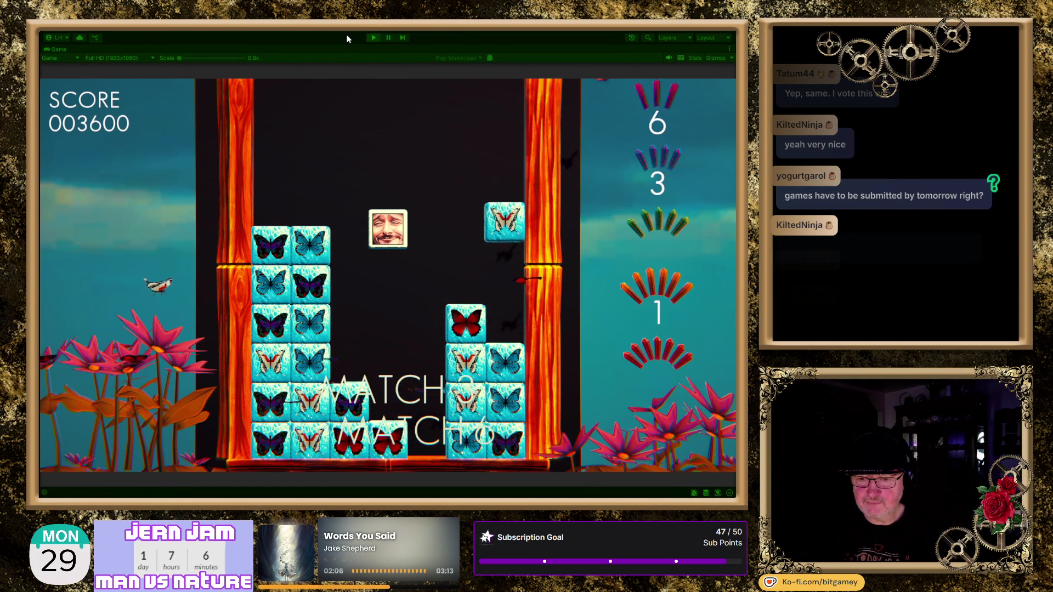
key(Right)
key(Right)
key(Left)
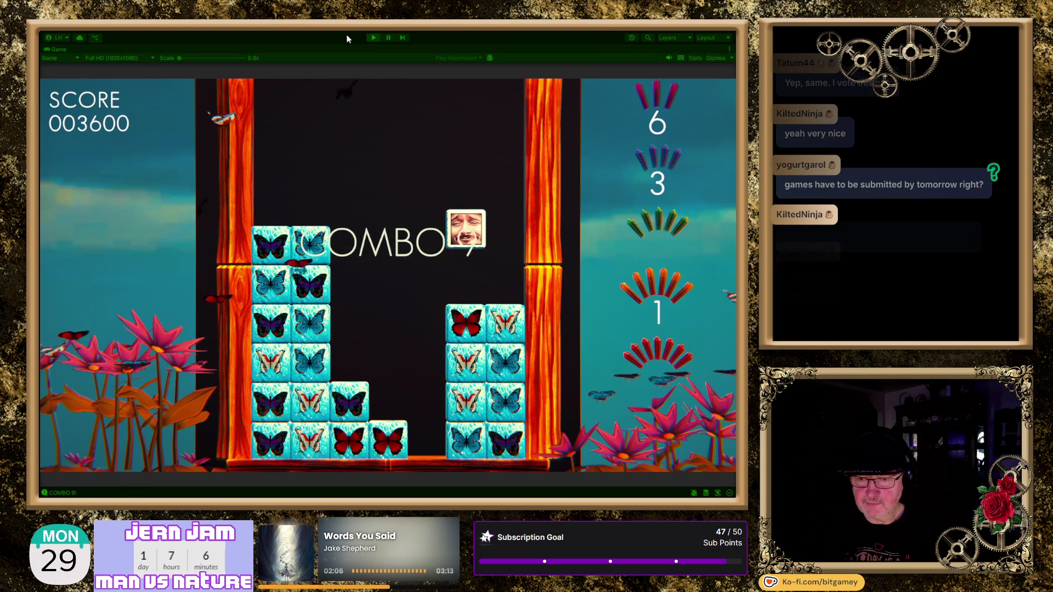
key(Left)
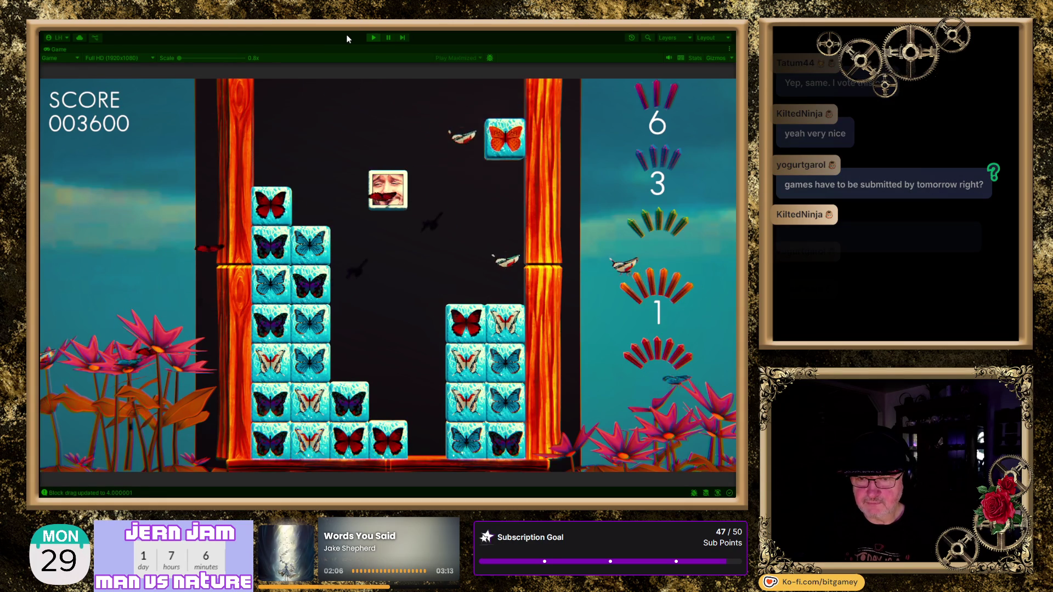
key(Left)
key(Right)
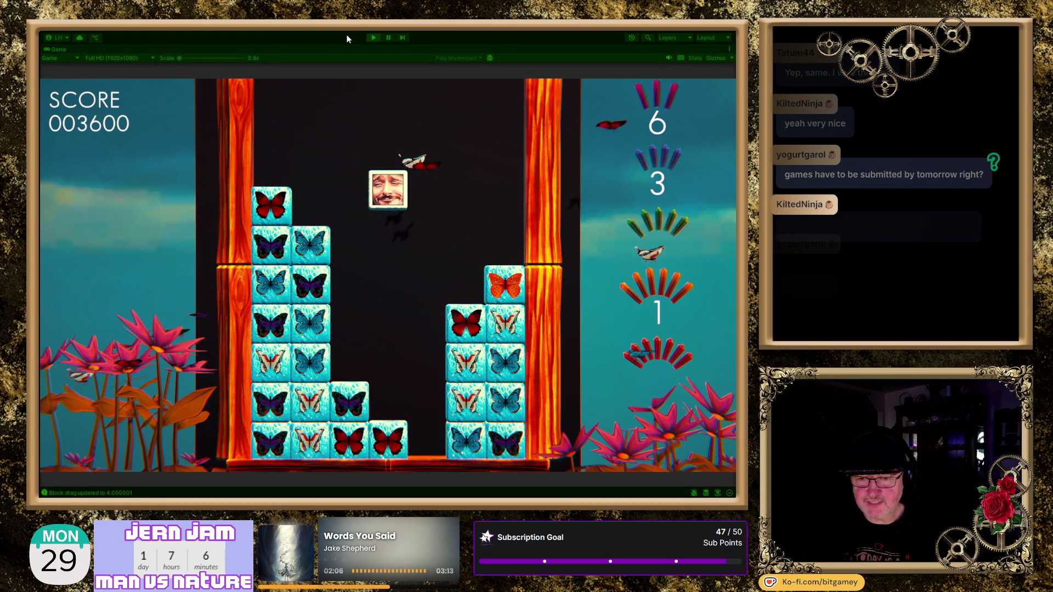
key(Right)
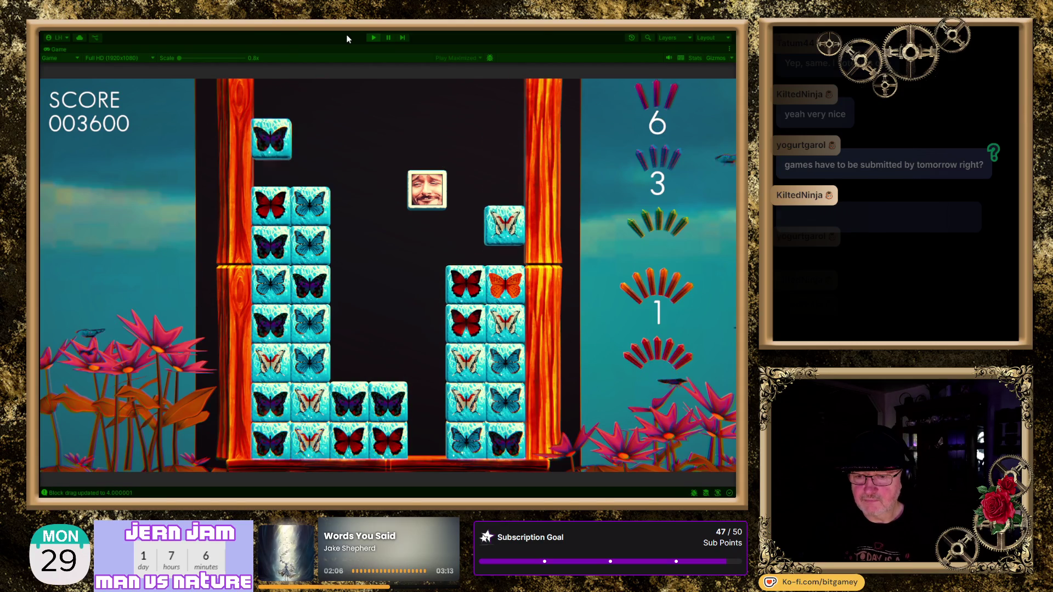
key(Left)
key(Right)
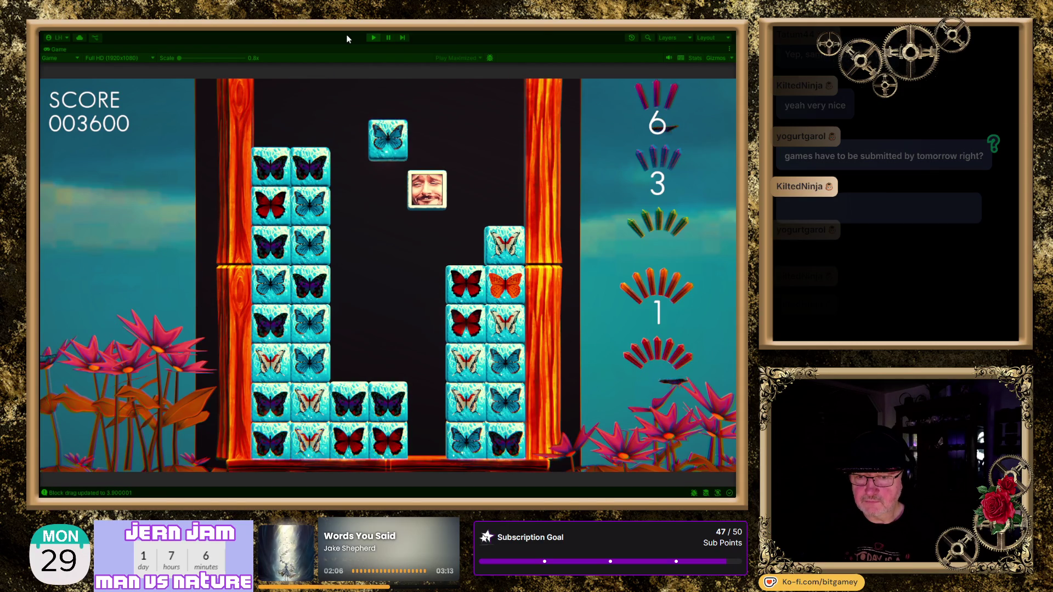
key(Left)
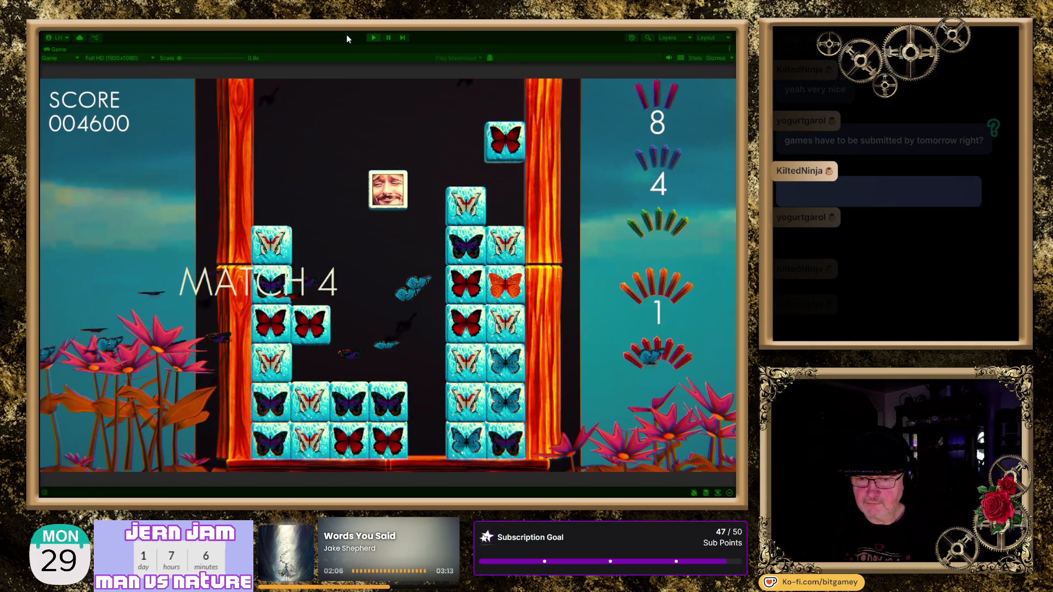
key(Left)
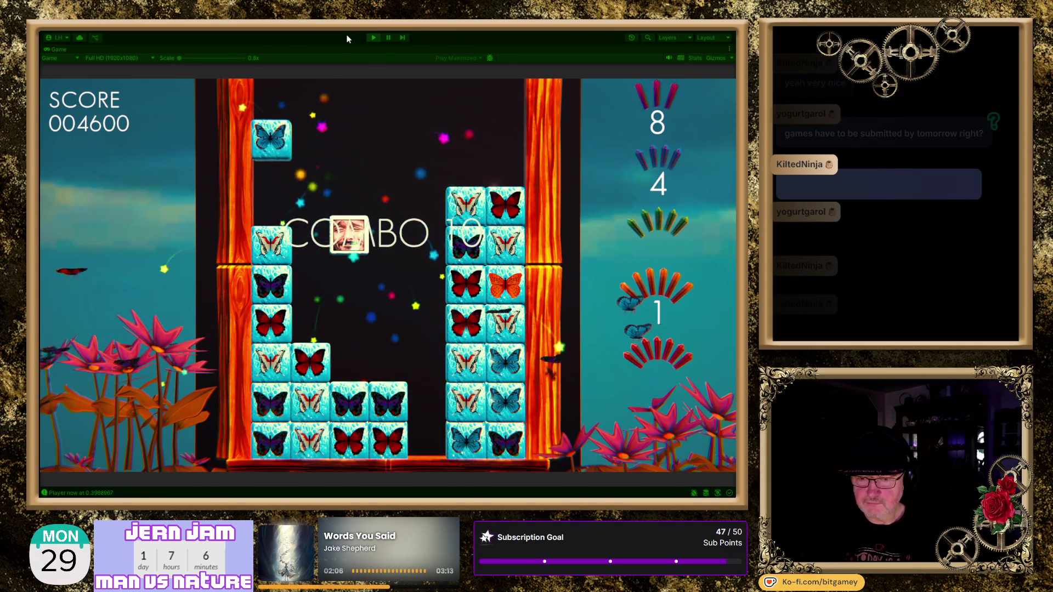
key(Right)
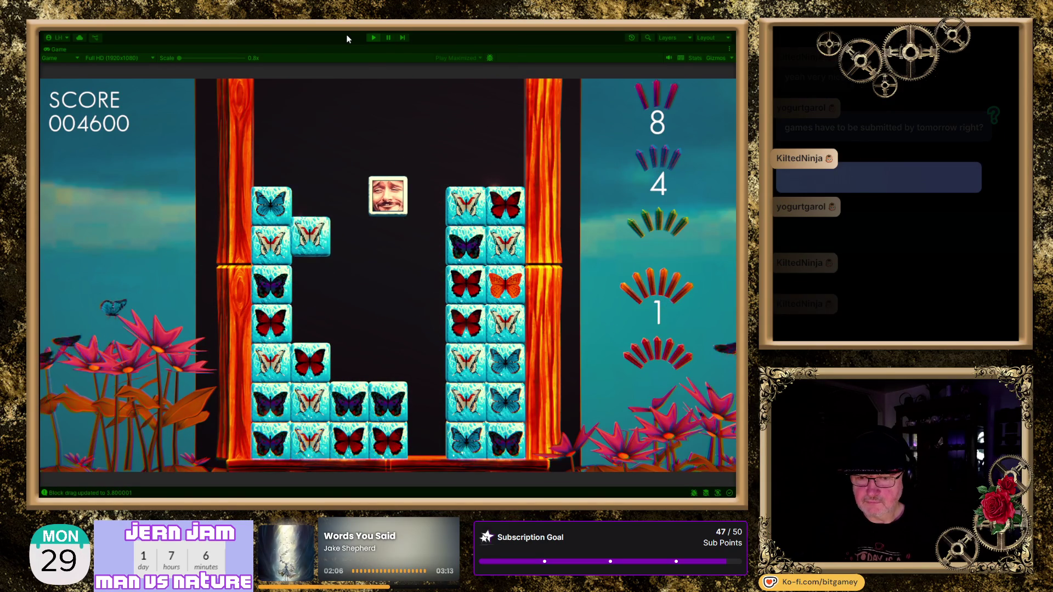
key(Left)
key(Left)
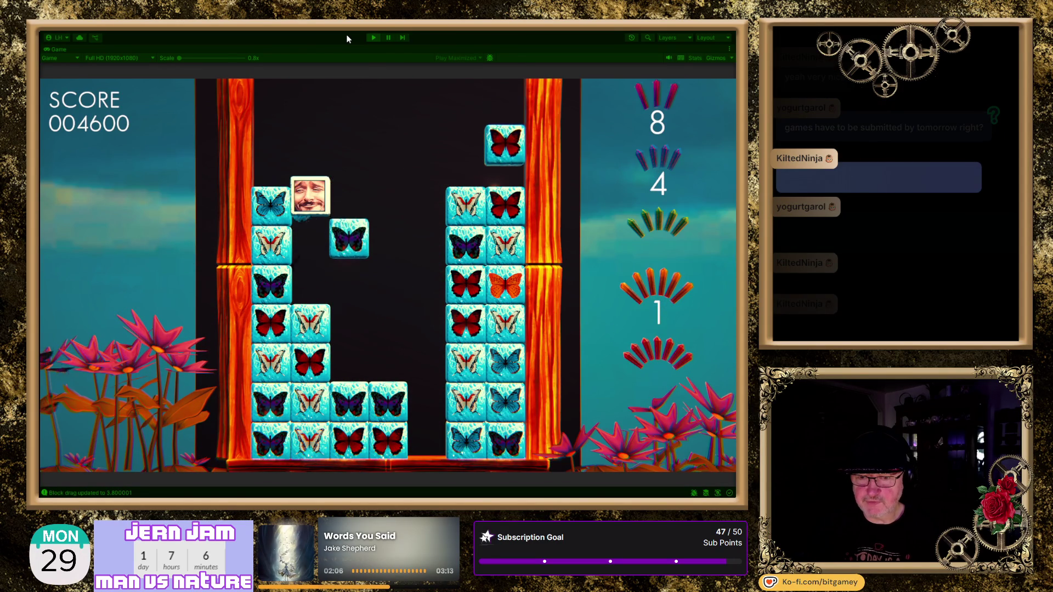
key(Right)
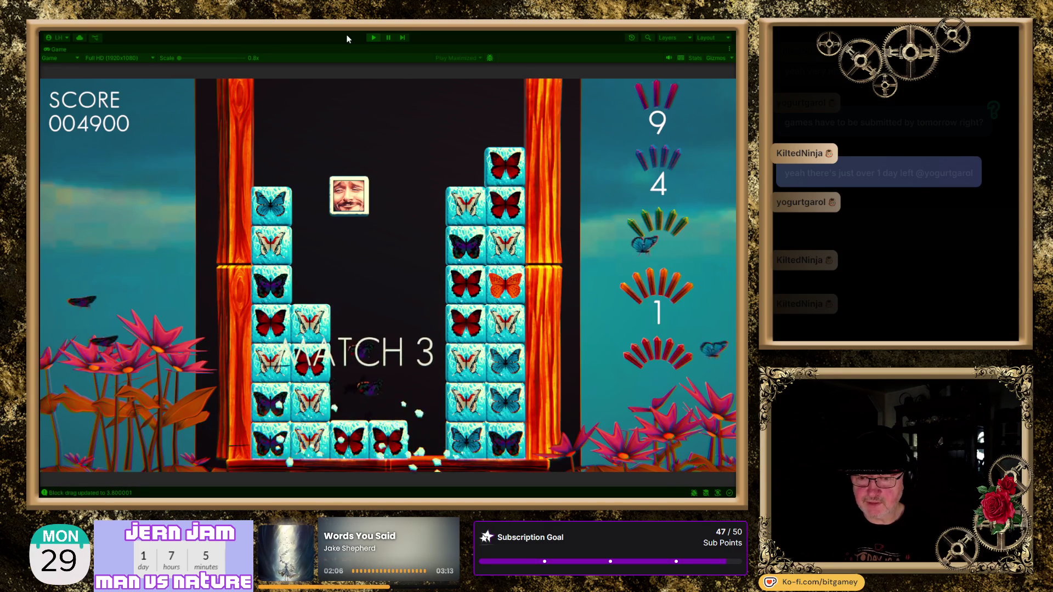
key(Left)
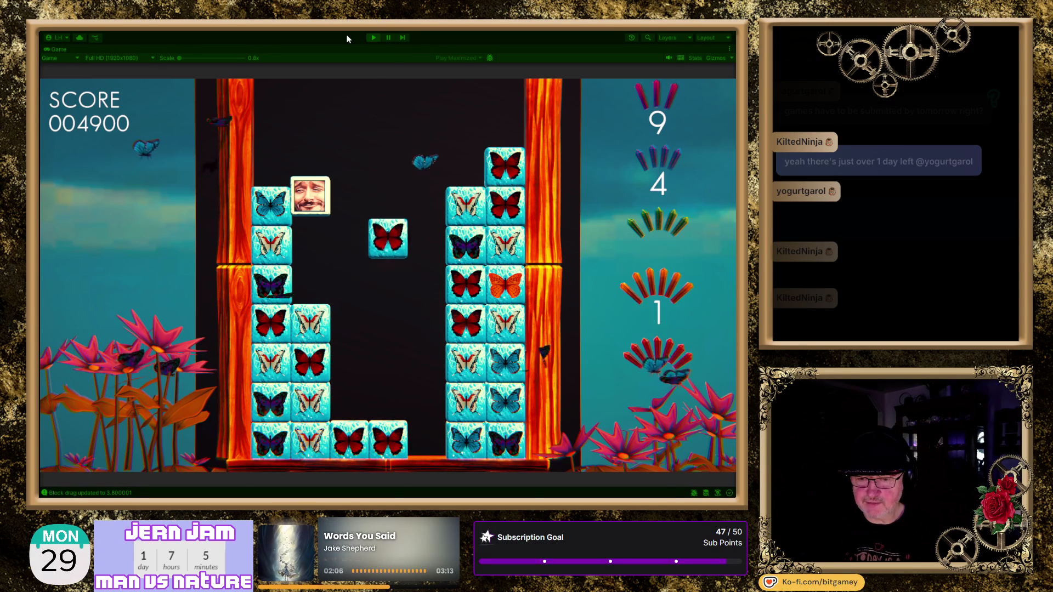
key(Right)
key(Right)
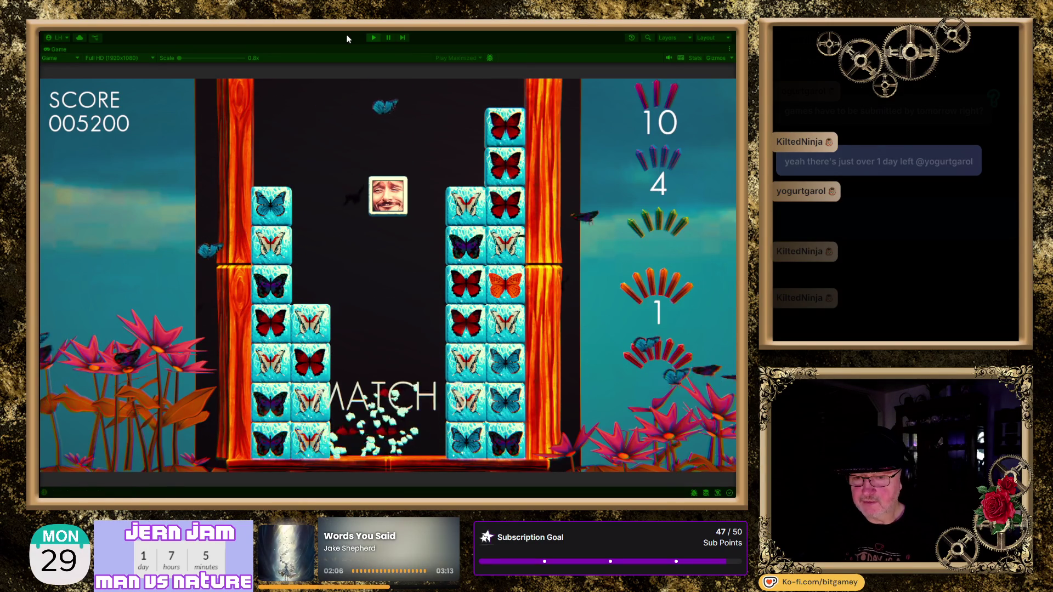
key(Right)
key(Left)
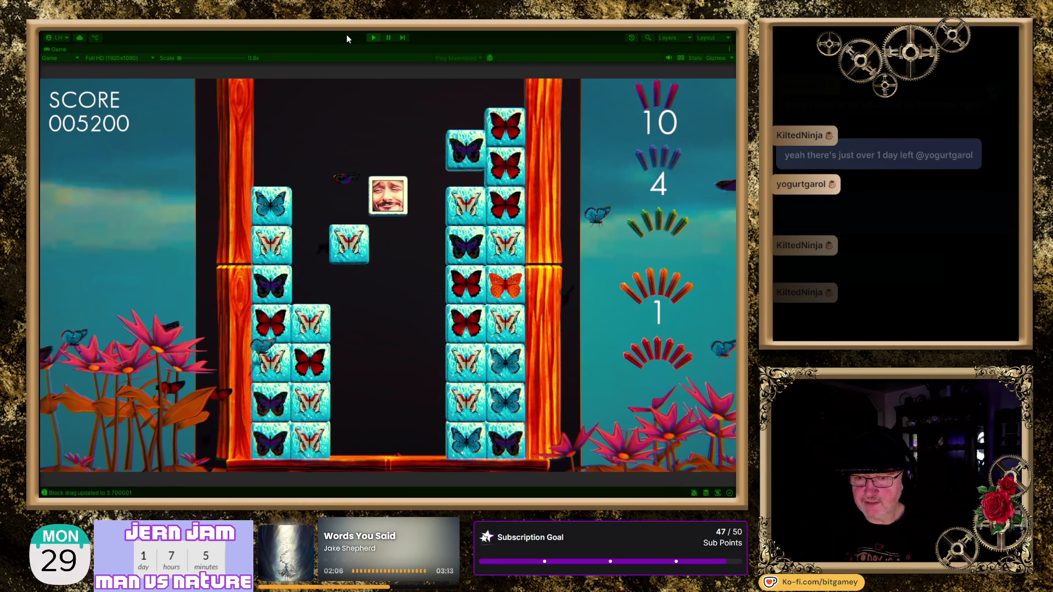
key(Left)
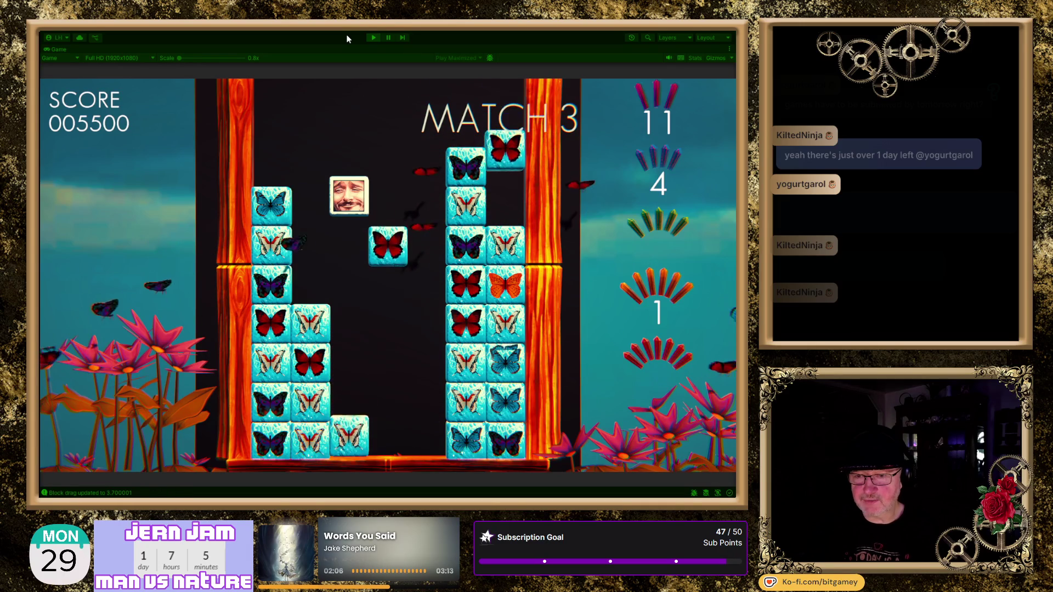
key(Left)
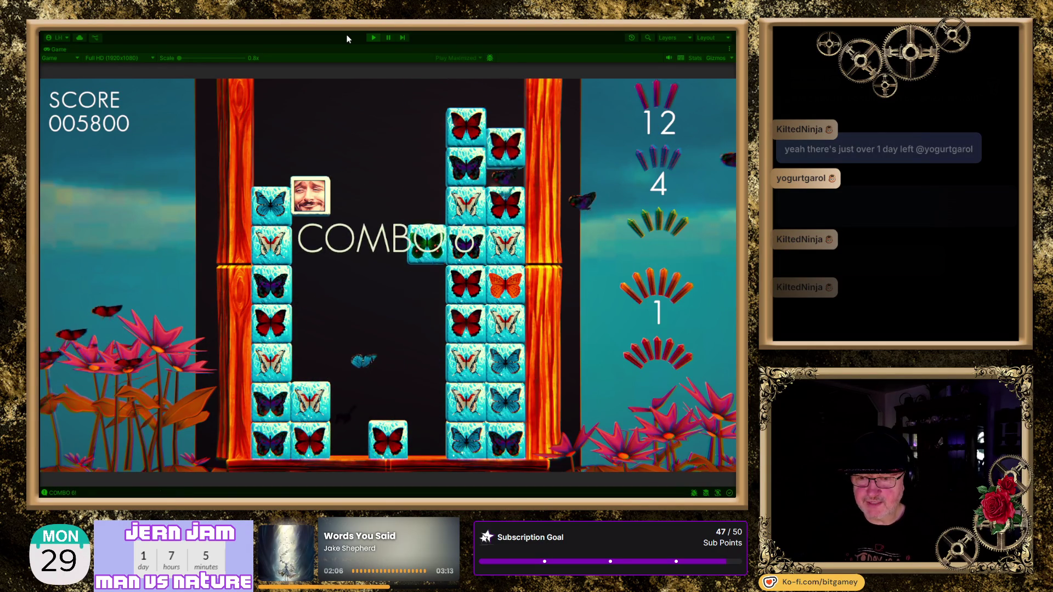
Keep repositioning the face block for a match-4 at score 007100, then pause the game
key(Right)
key(Left)
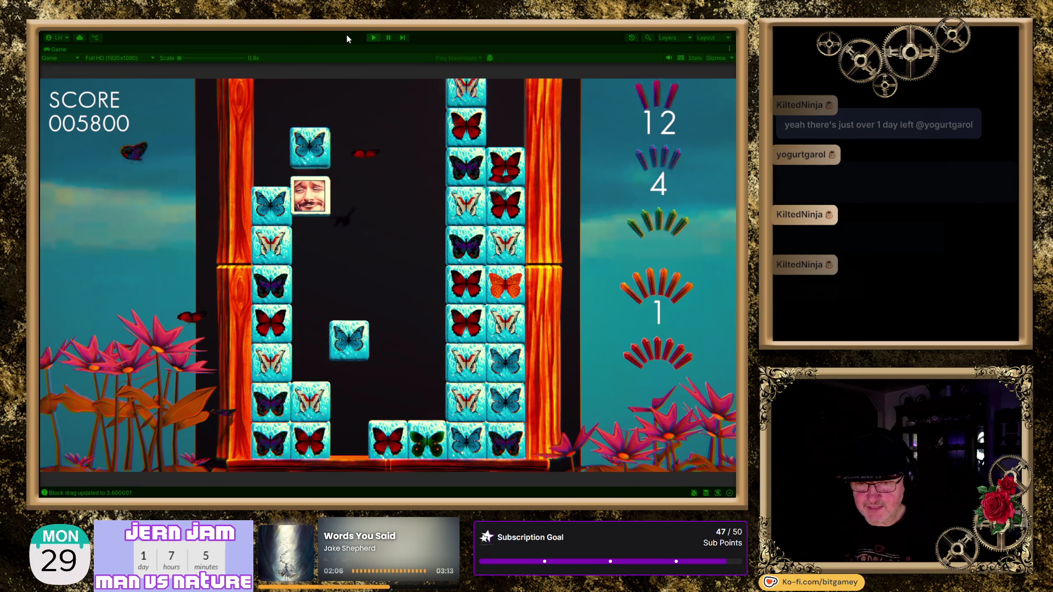
key(Right)
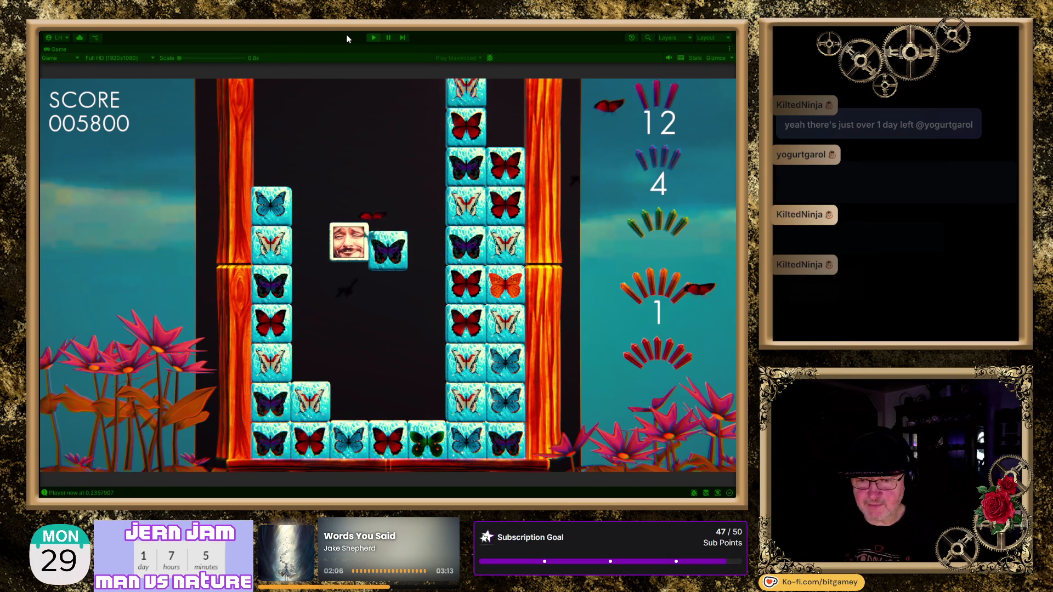
key(Right)
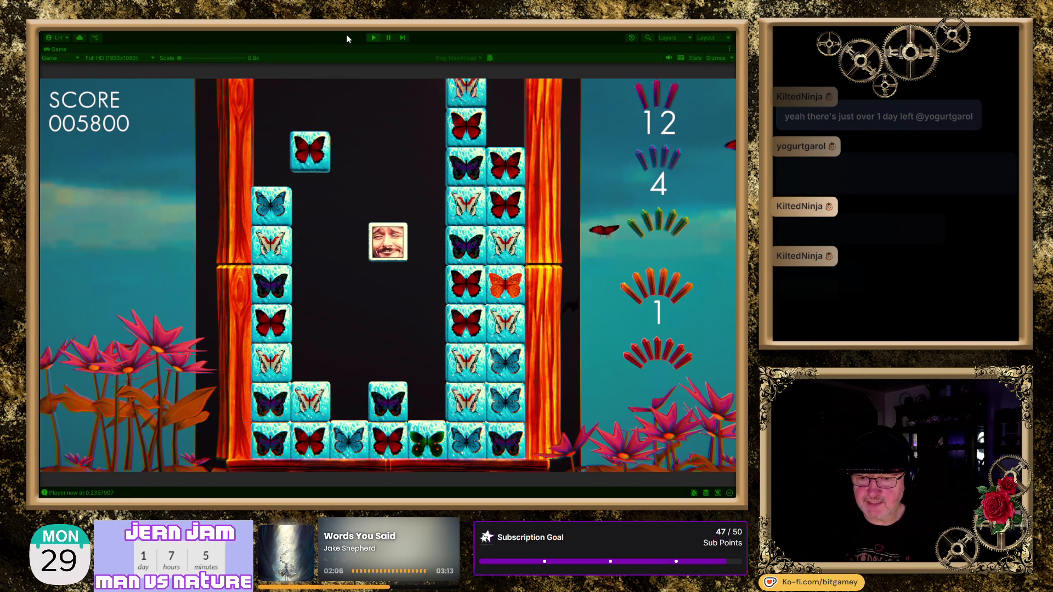
key(Left)
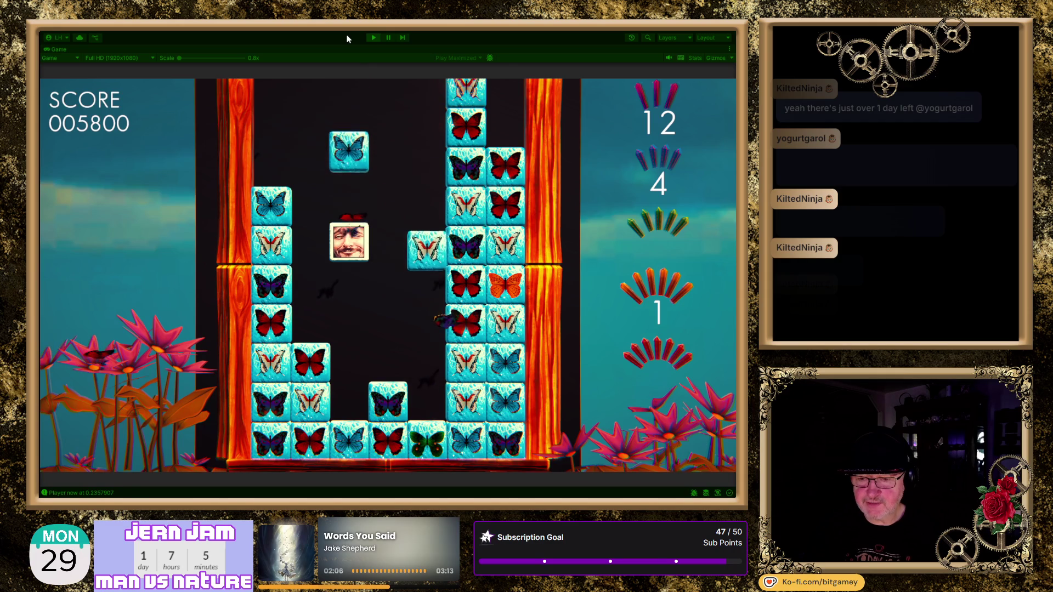
key(Right)
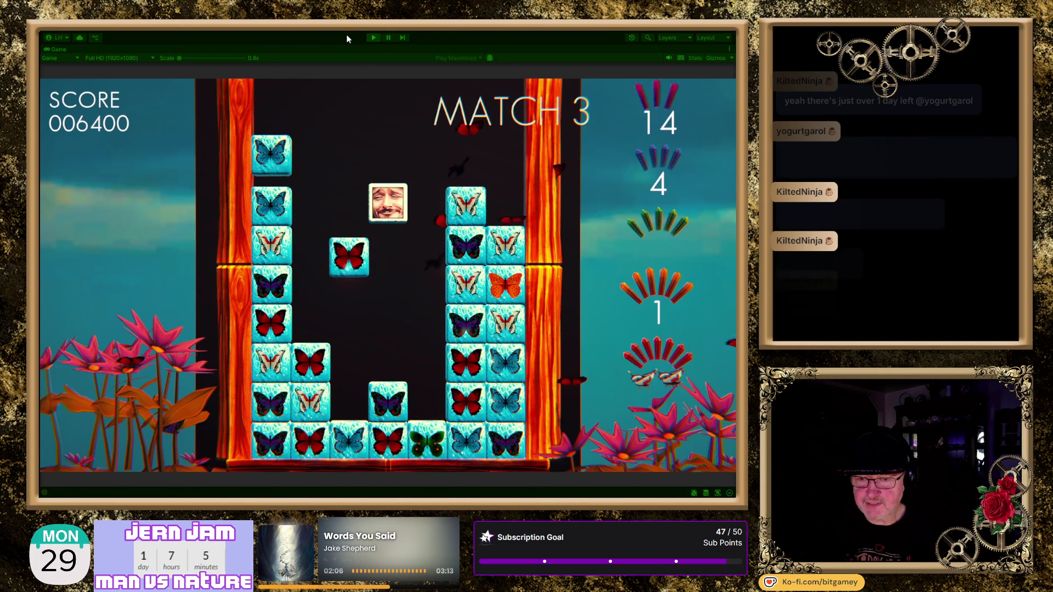
key(Left)
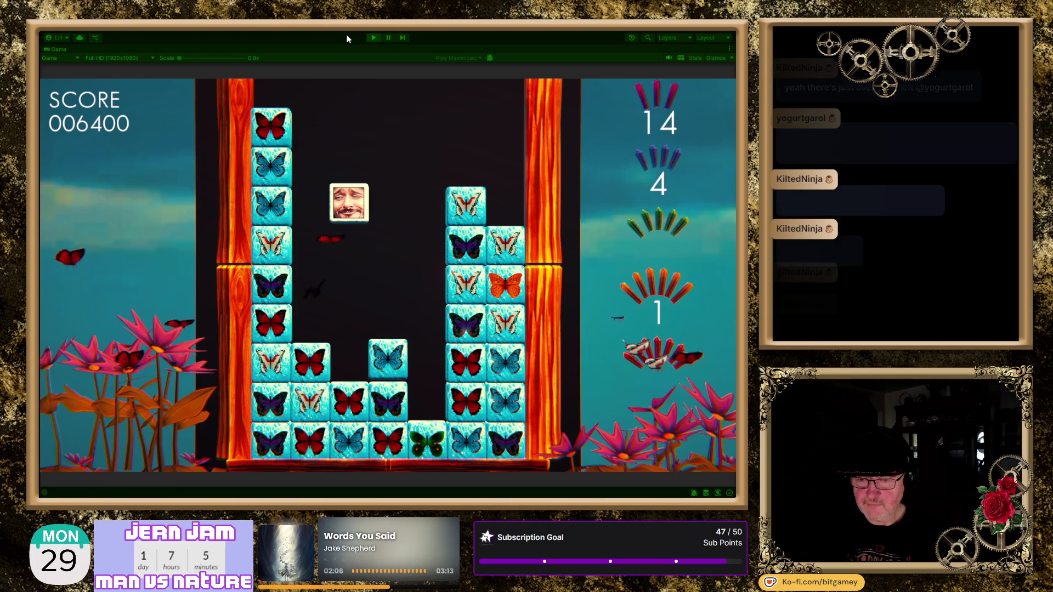
key(Right)
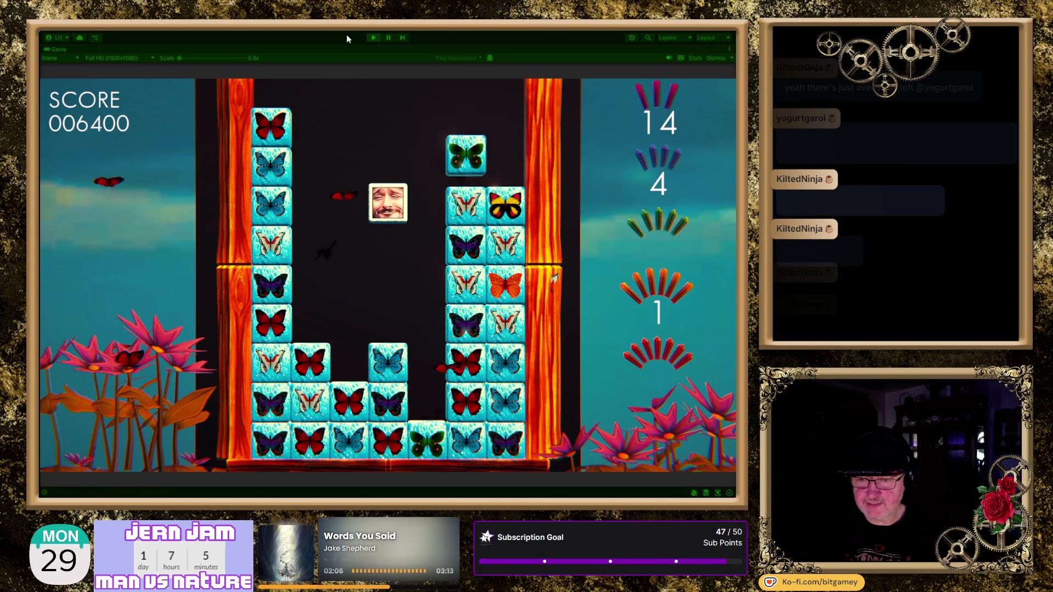
key(Left)
key(Left)
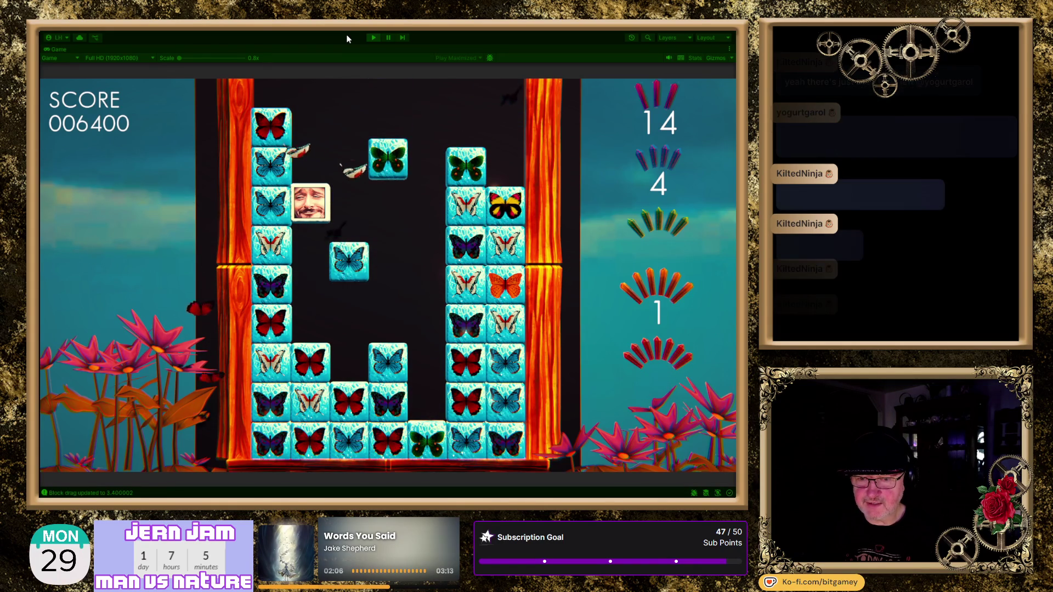
key(Right)
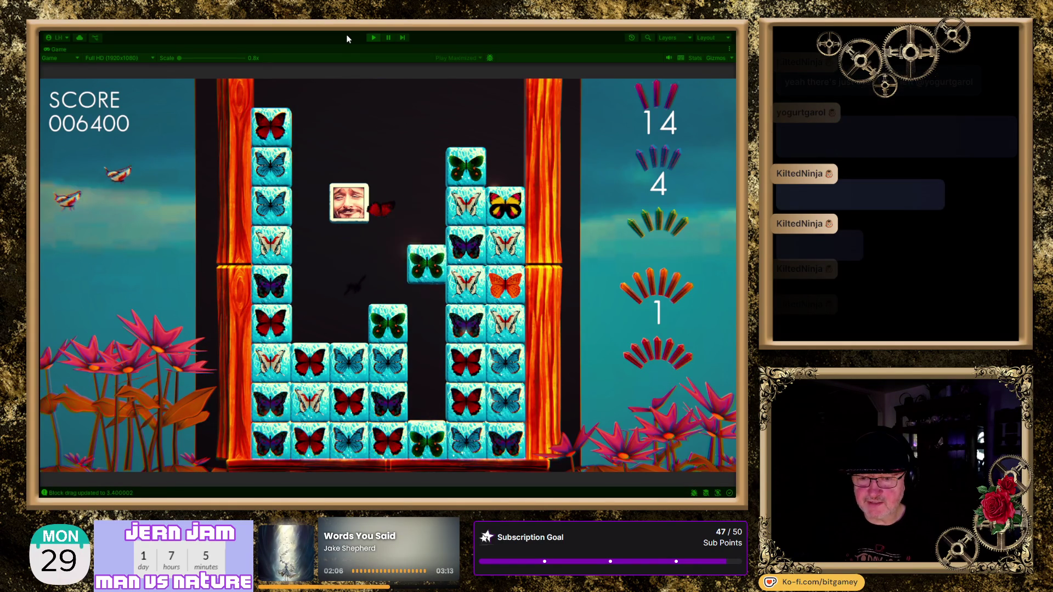
key(Right)
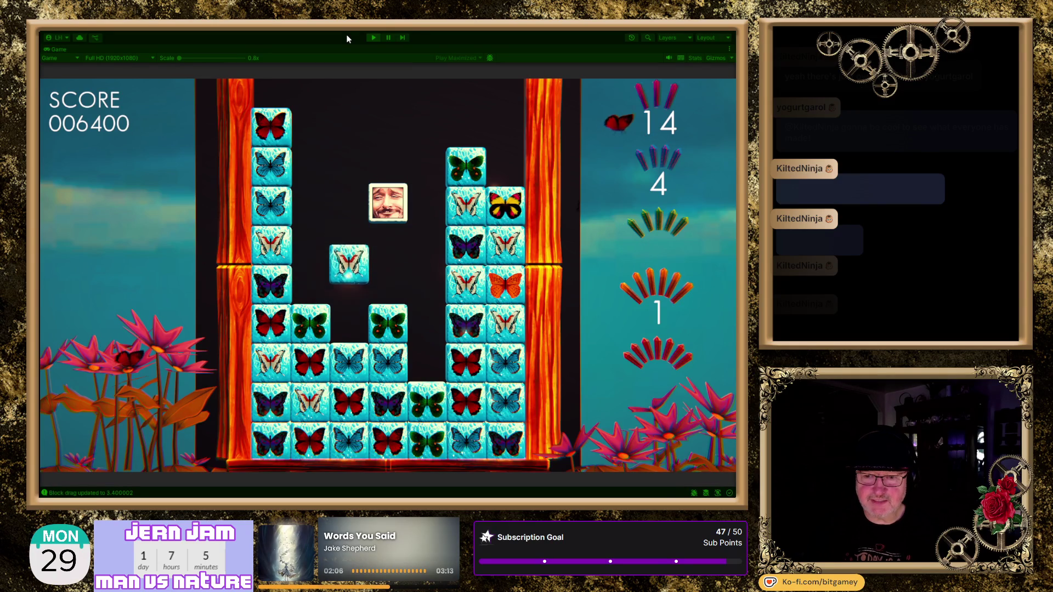
key(Left)
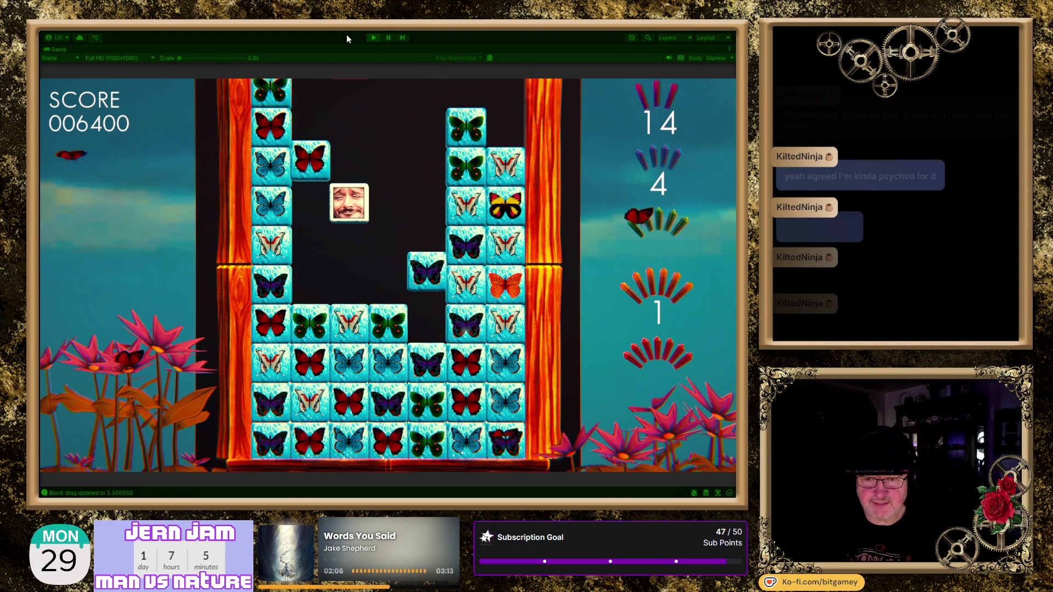
key(Right)
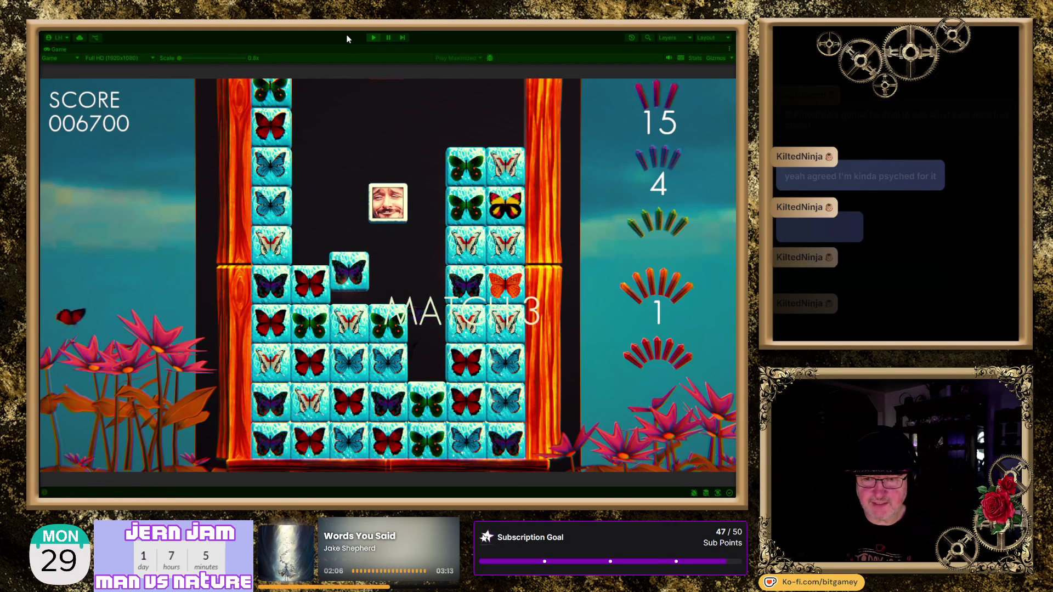
key(Right)
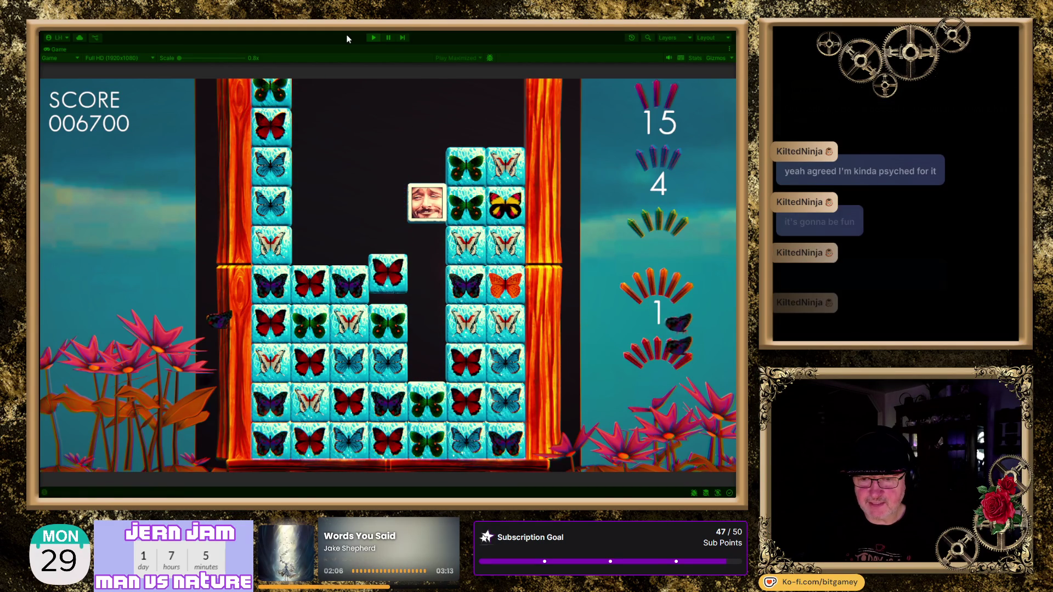
key(Left)
key(Left)
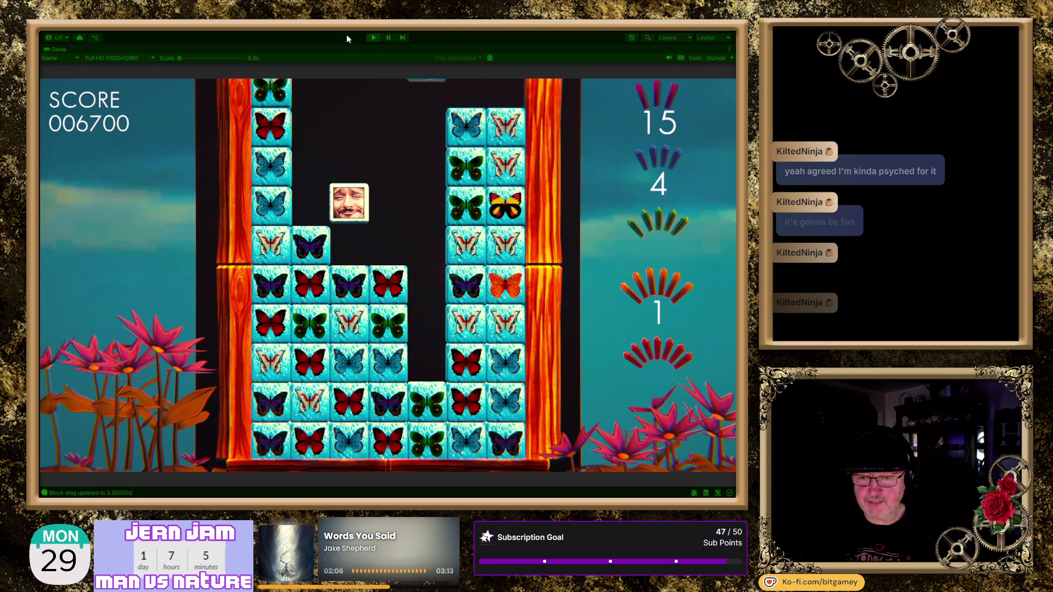
key(Right)
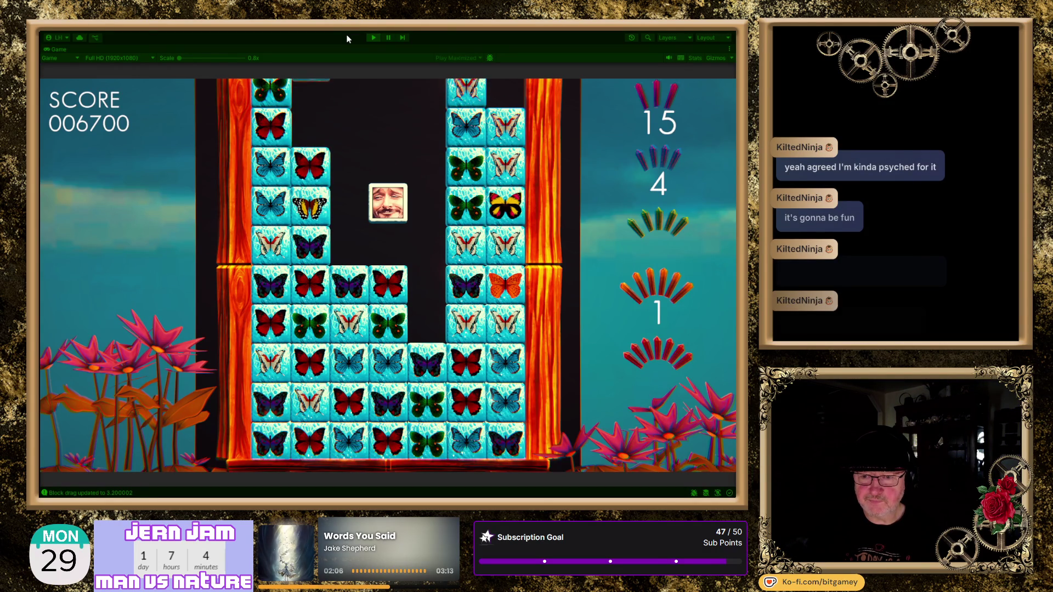
click(388, 37)
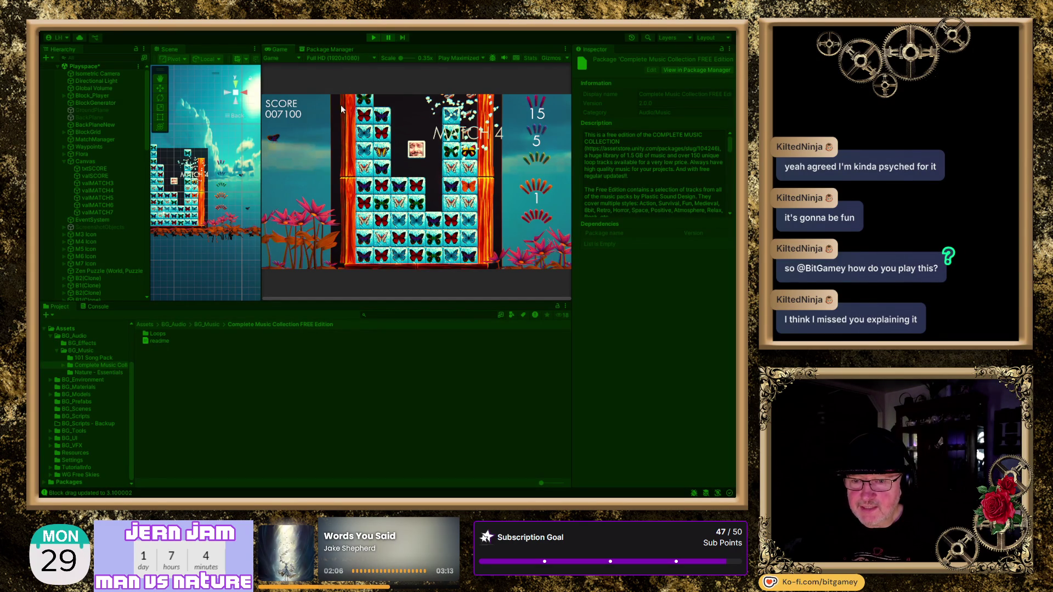
Zoom and pan the Scene view over the block grid, then select butterfly block B6(Clone)
scroll(218, 172, up, 5)
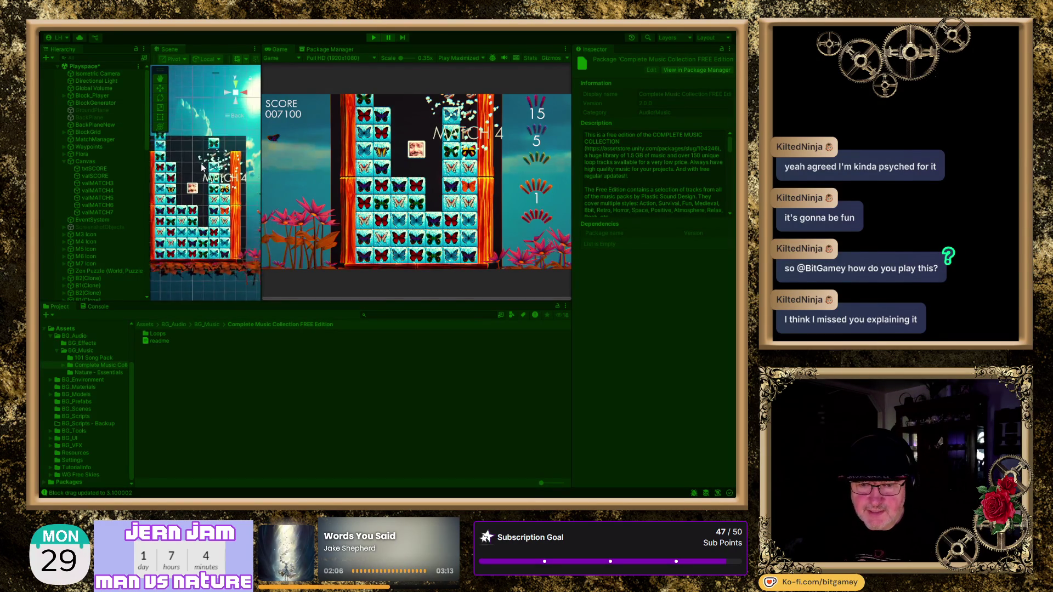
drag(194, 170, 235, 182)
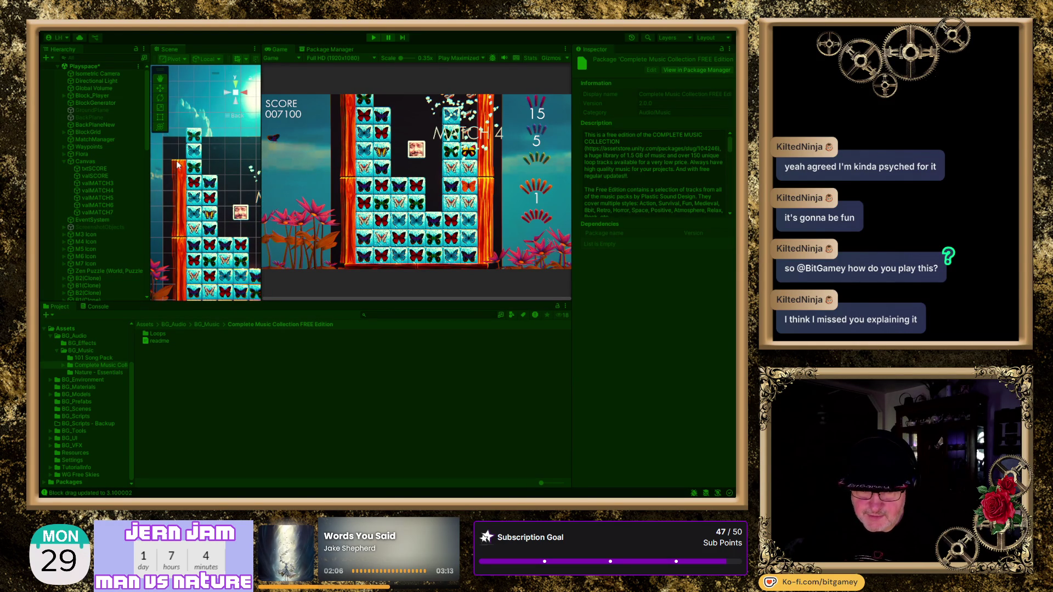
click(194, 166)
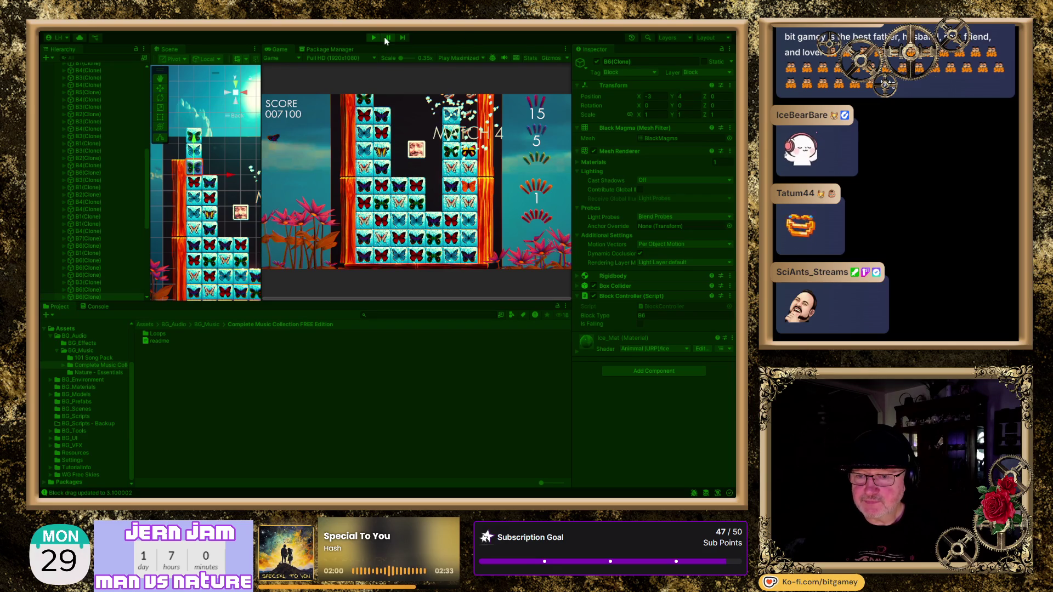
Resume the maximized playtest, steer the face block until the score reaches 007700, then stop play mode
click(486, 58)
key(Right)
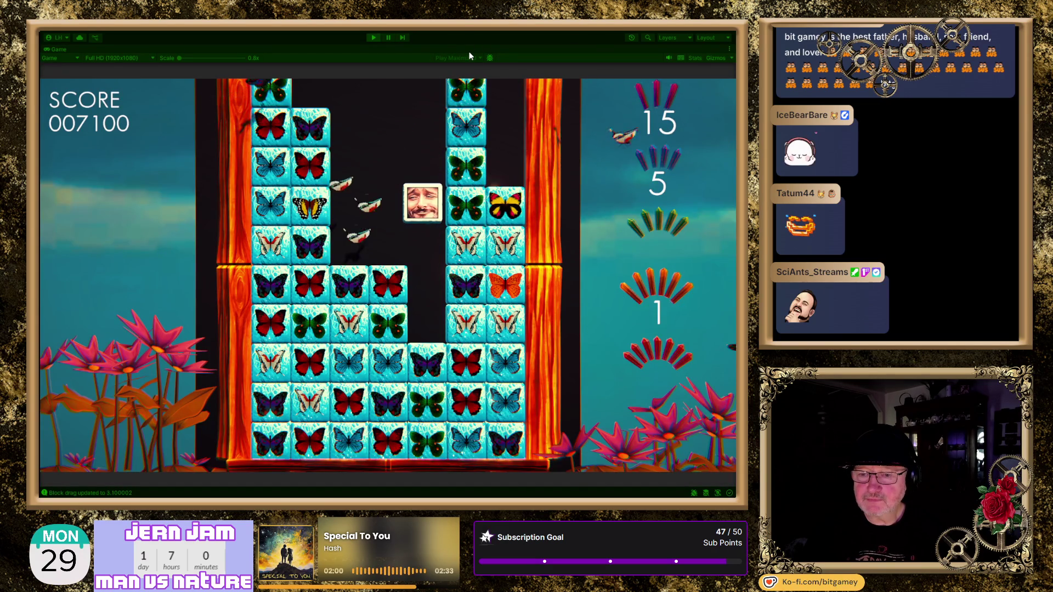
key(Left)
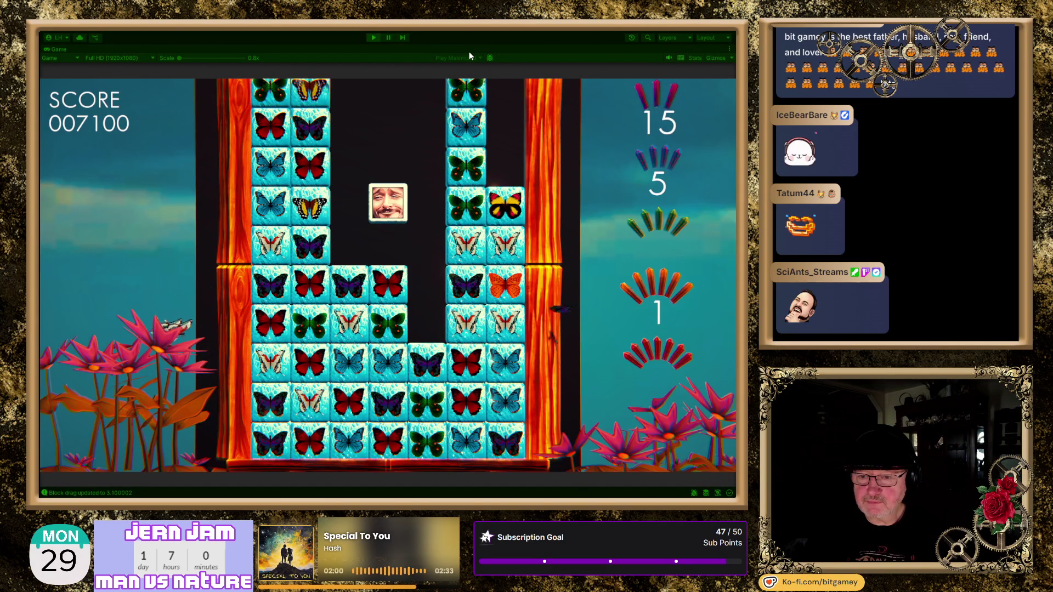
key(Left)
key(Right)
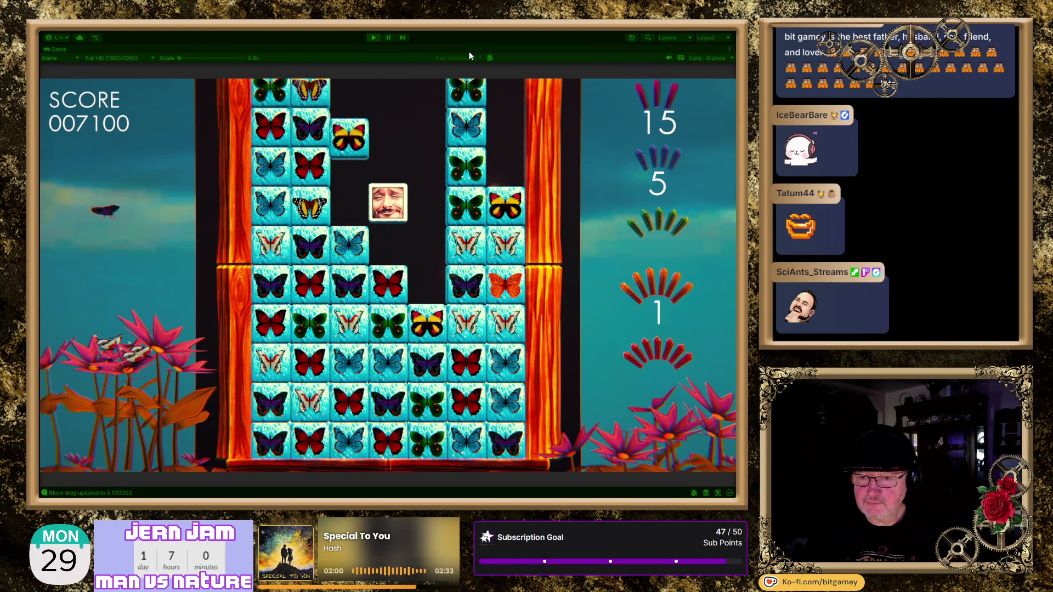
key(Right)
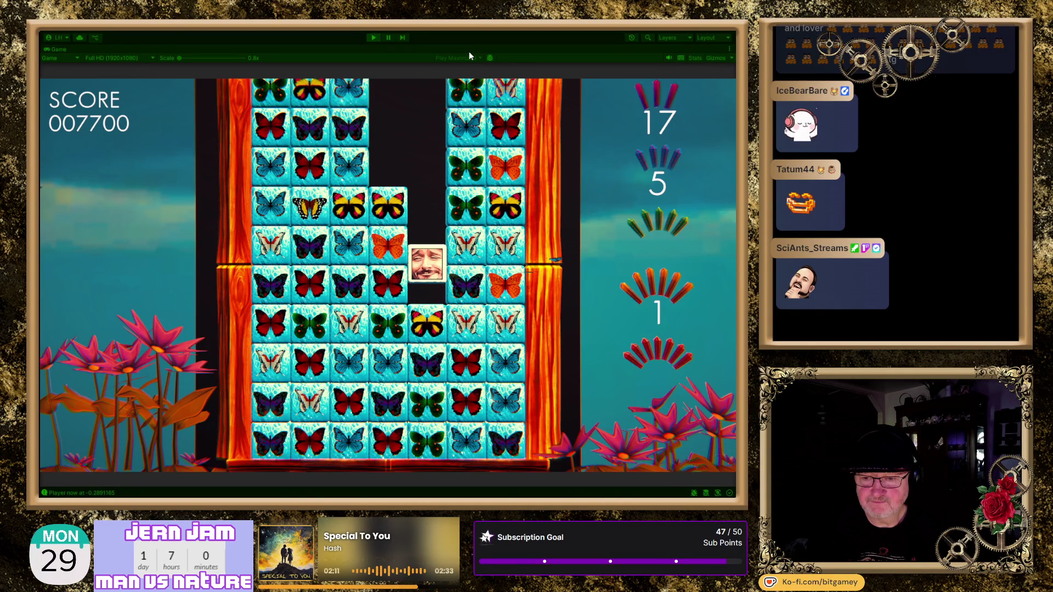
key(Left)
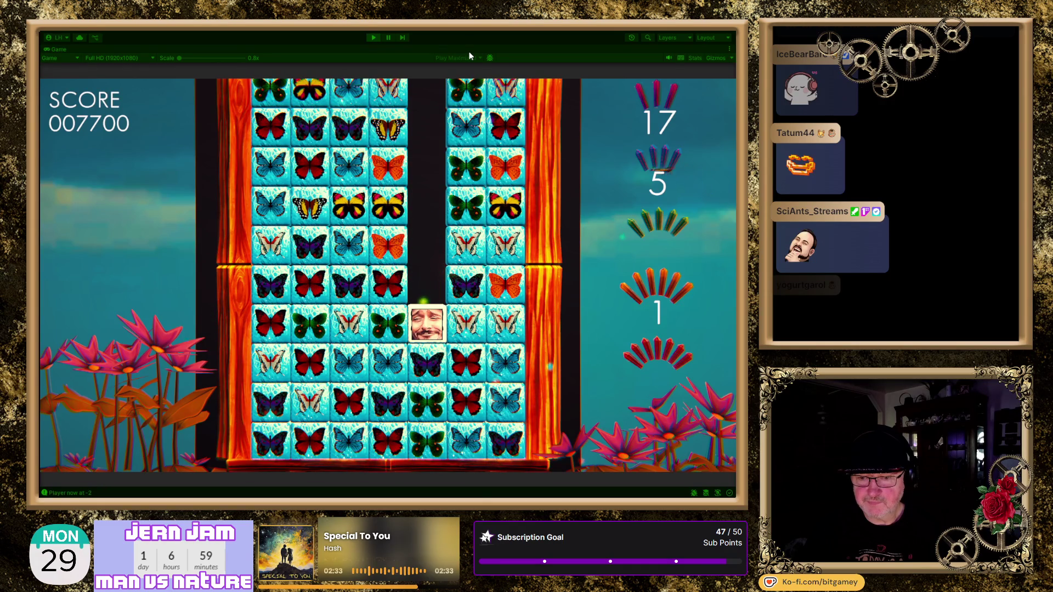
click(373, 38)
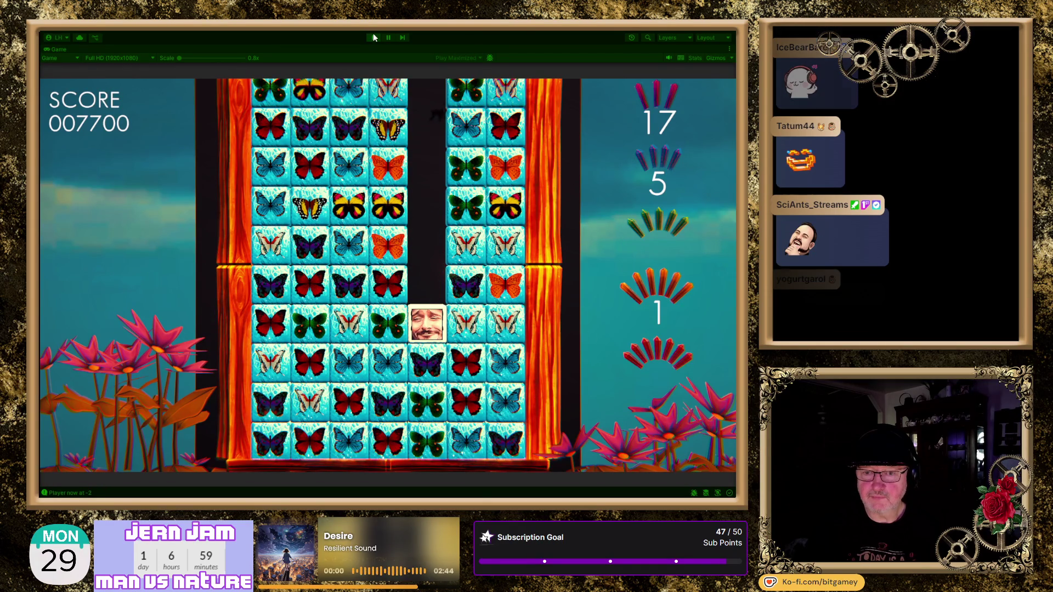